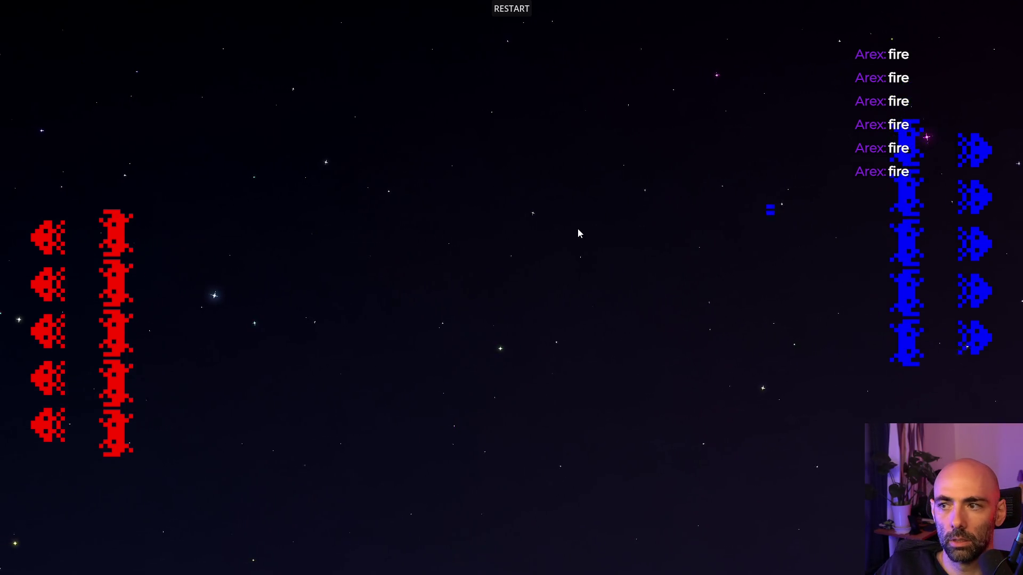
- Switch from the running Space Invaders game back to the Godot editor showing bullet_handler.gd
key(alt+Tab)
- Pause the game and inspect the live BulletHandler and FirstBulletControl in the Remote tree
click(871, 25)
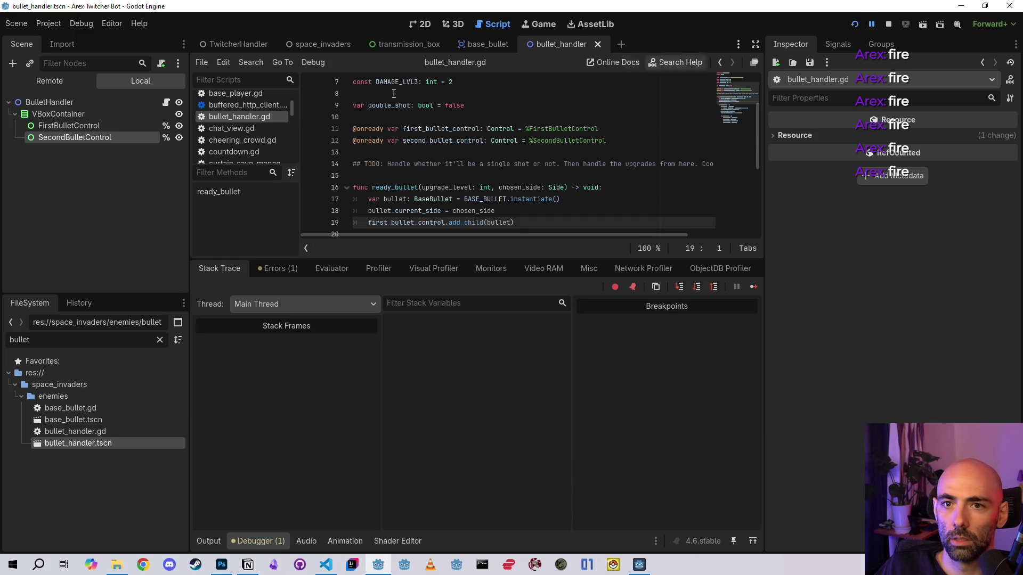
click(67, 80)
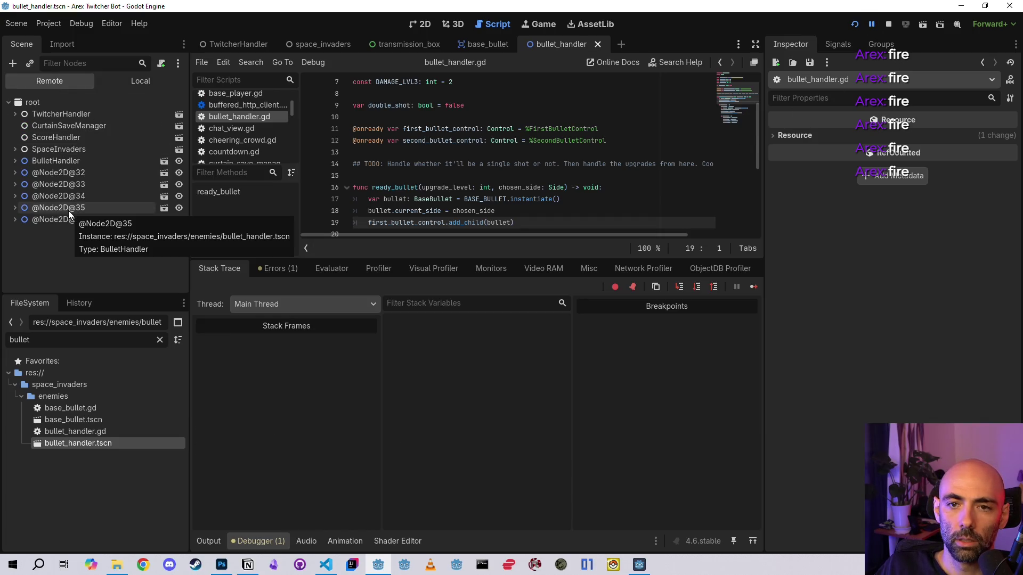
click(15, 161)
click(21, 172)
click(53, 160)
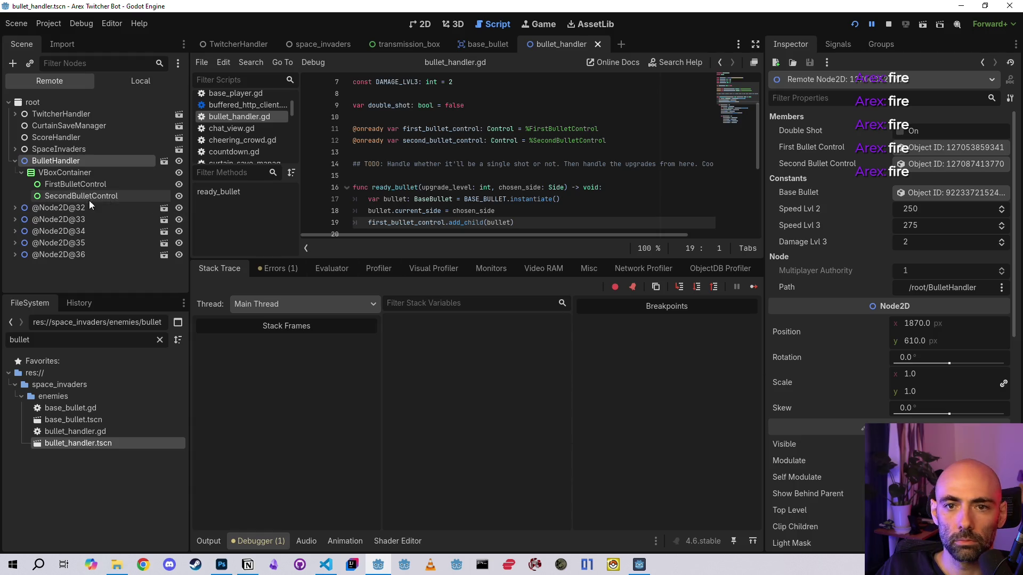
click(50, 184)
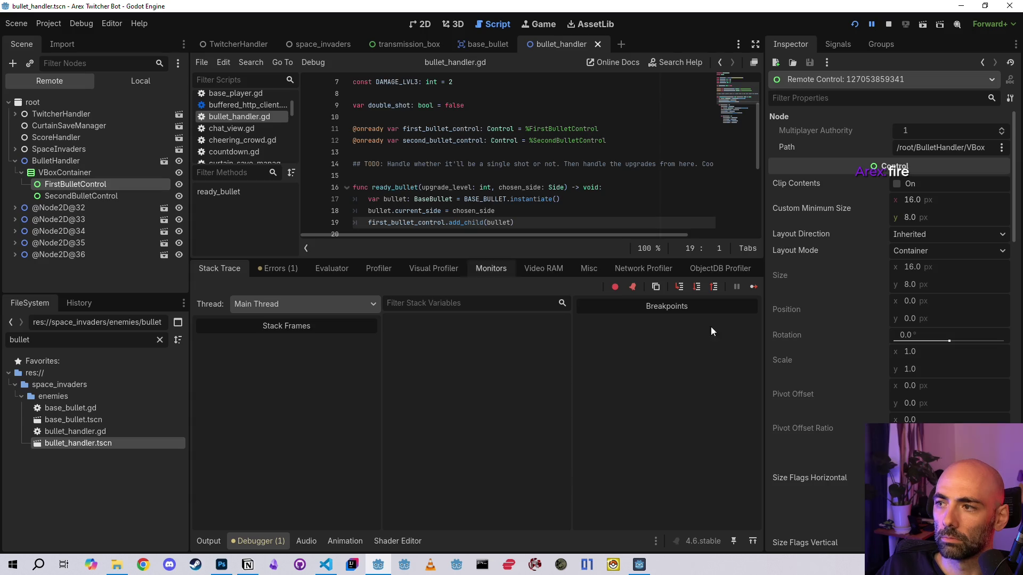
scroll(804, 334, down, 6)
scroll(819, 332, up, 5)
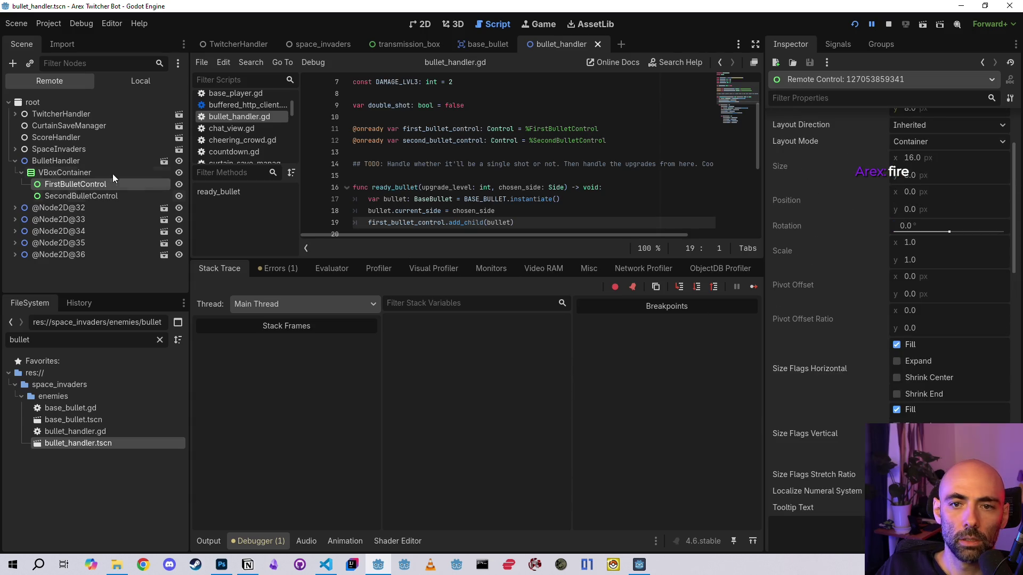
click(15, 207)
click(16, 231)
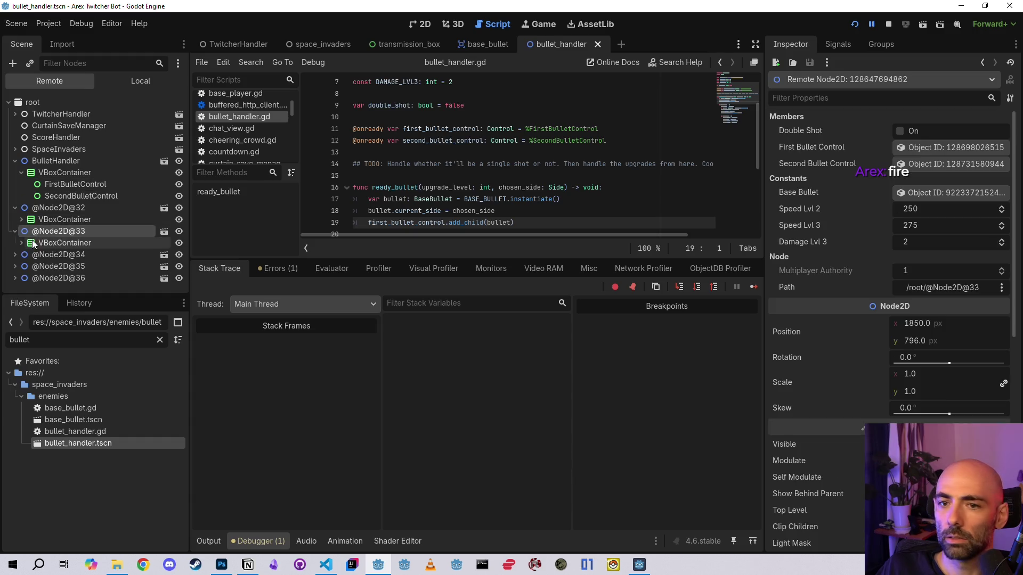
click(15, 231)
click(15, 208)
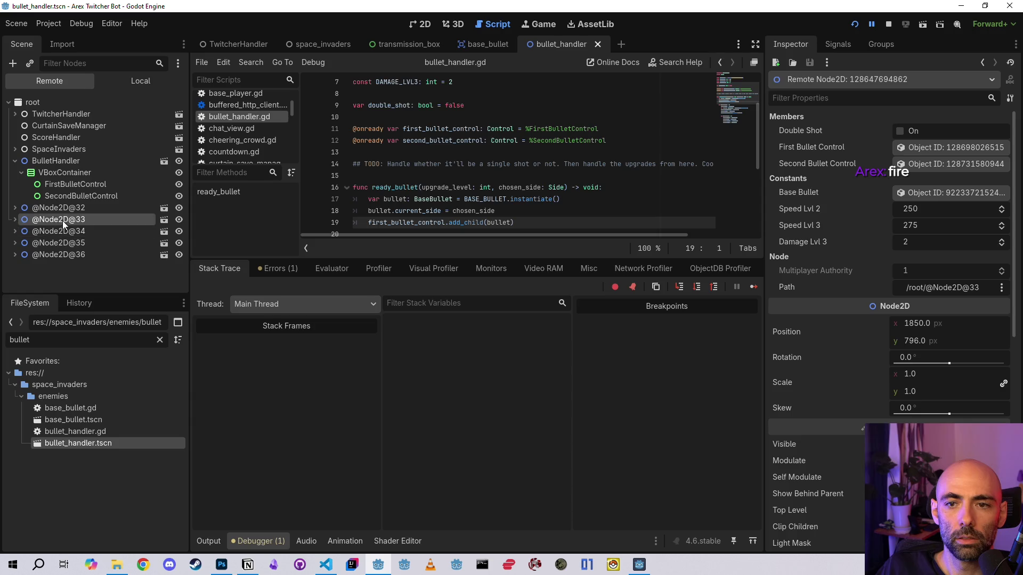
click(165, 209)
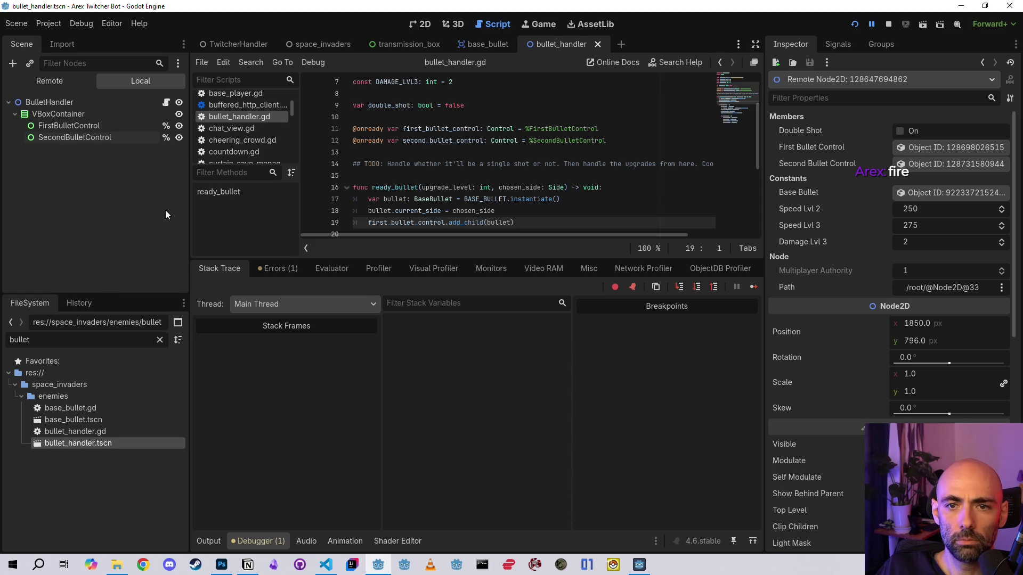
click(718, 62)
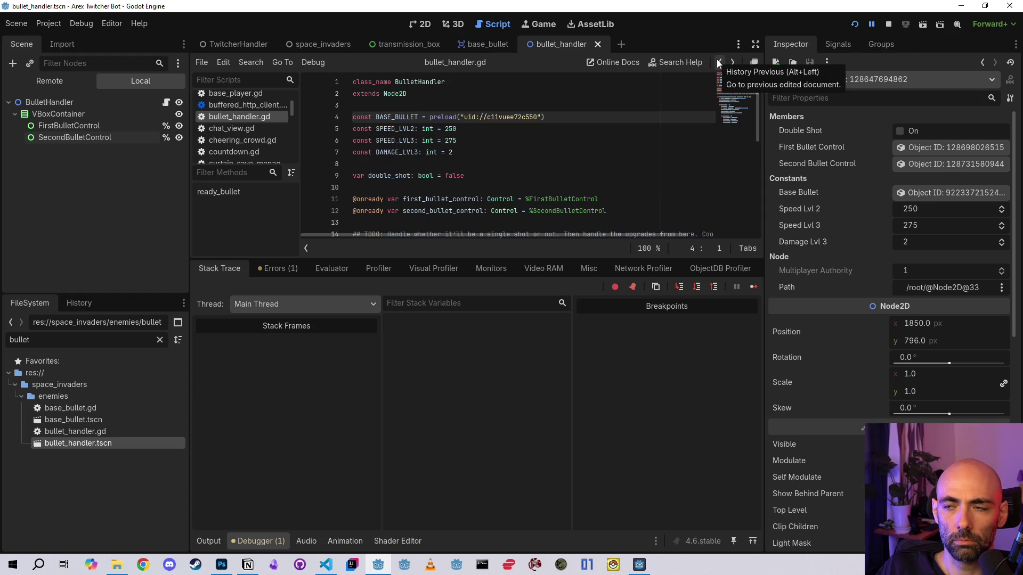
click(48, 81)
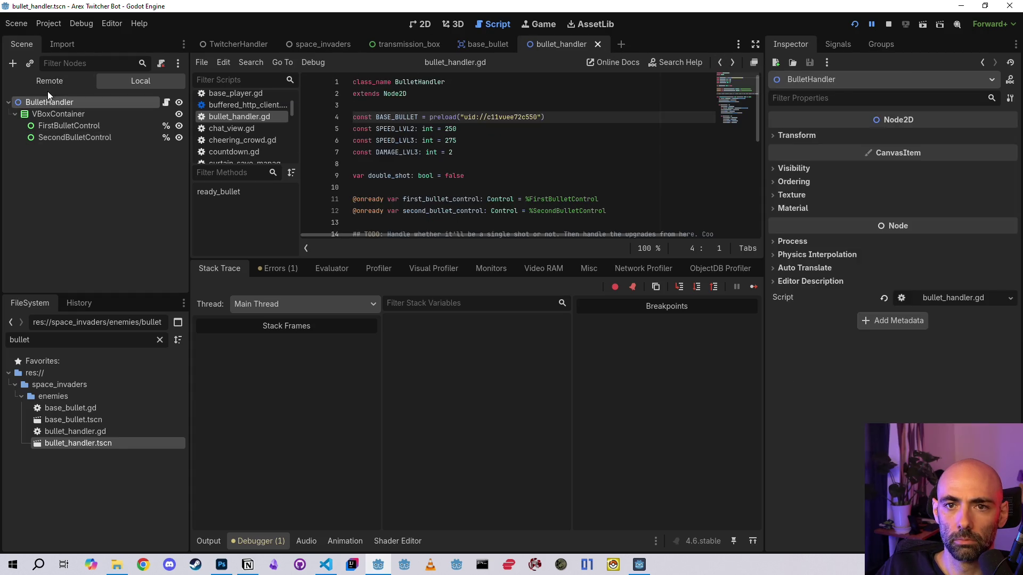
click(65, 168)
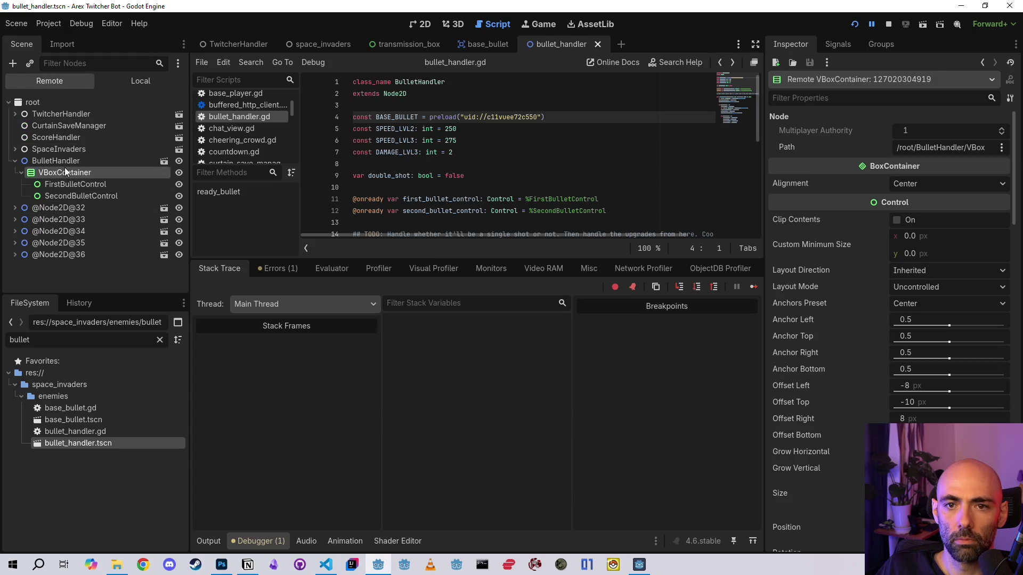
click(63, 159)
click(15, 160)
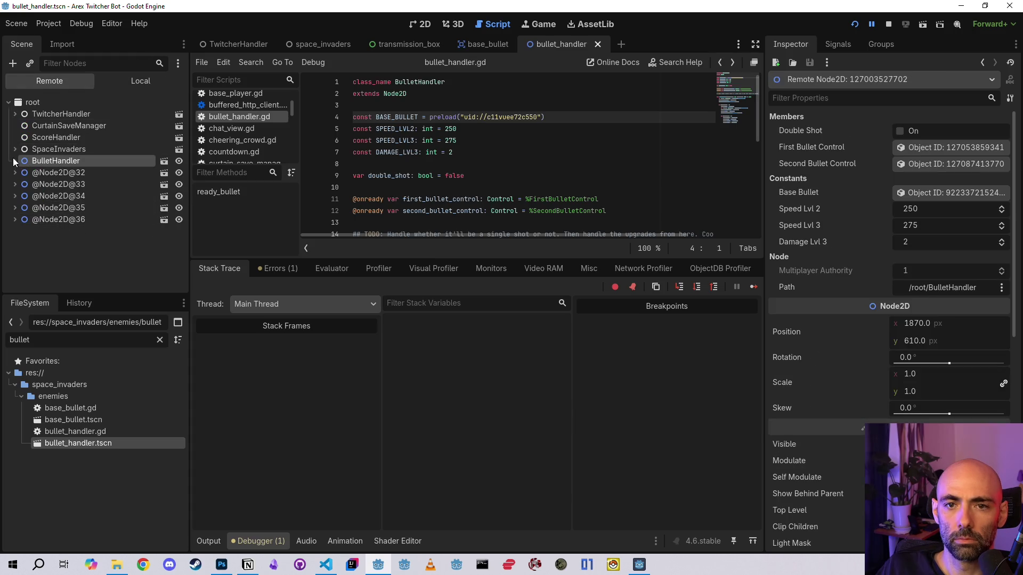
click(74, 171)
click(46, 230)
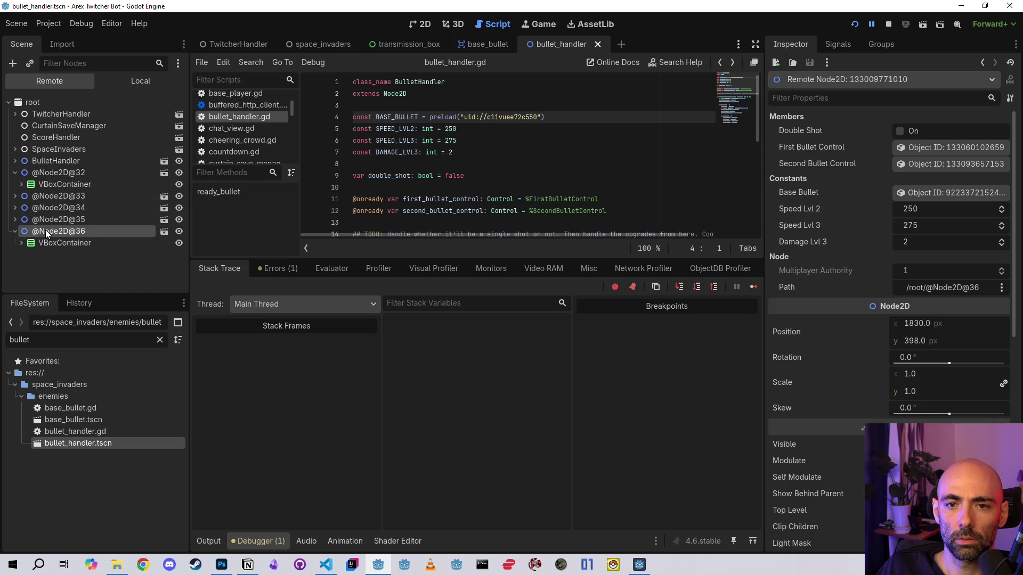
click(17, 243)
click(21, 243)
click(27, 255)
click(27, 278)
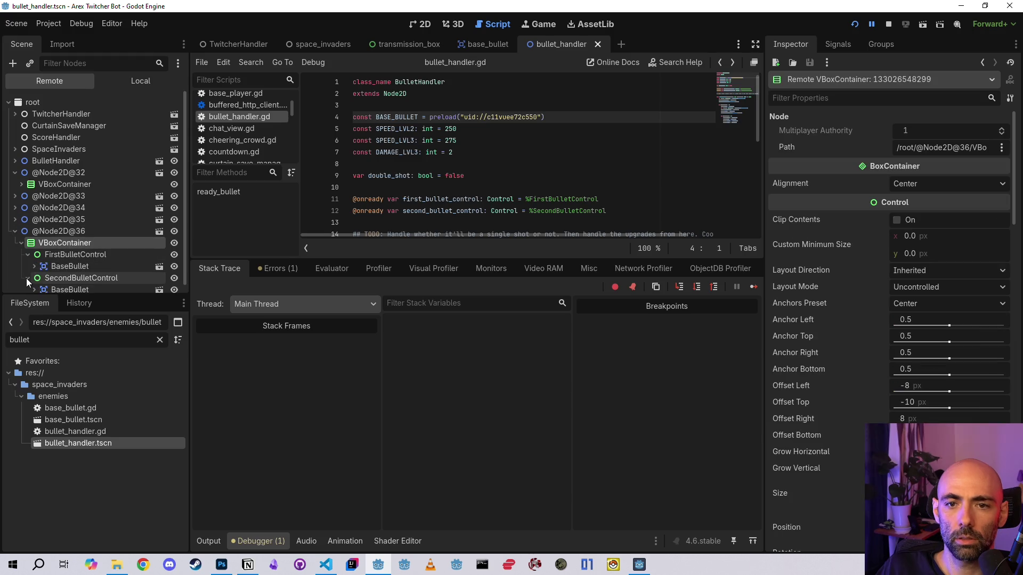
click(77, 258)
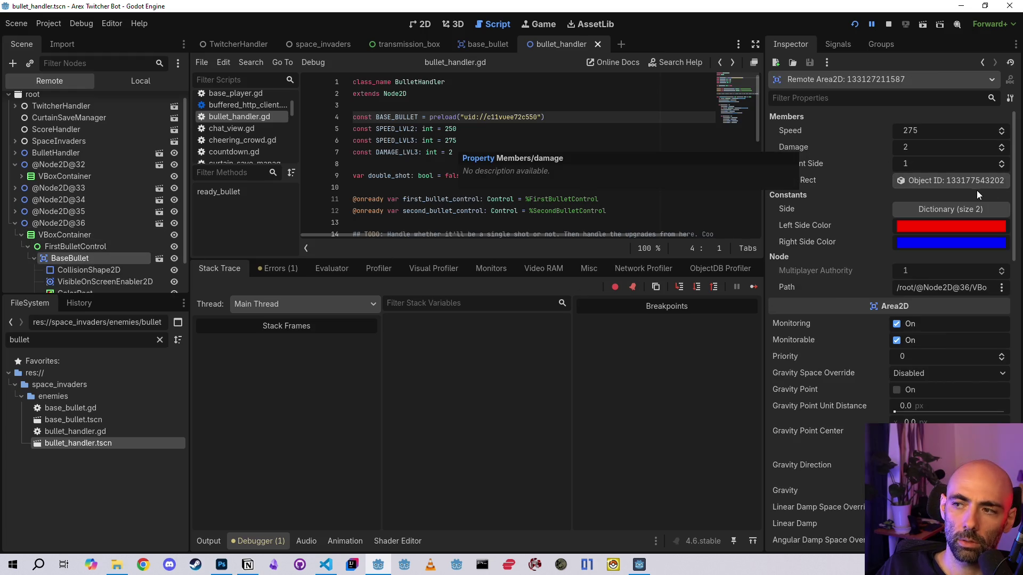
scroll(865, 168, down, 2)
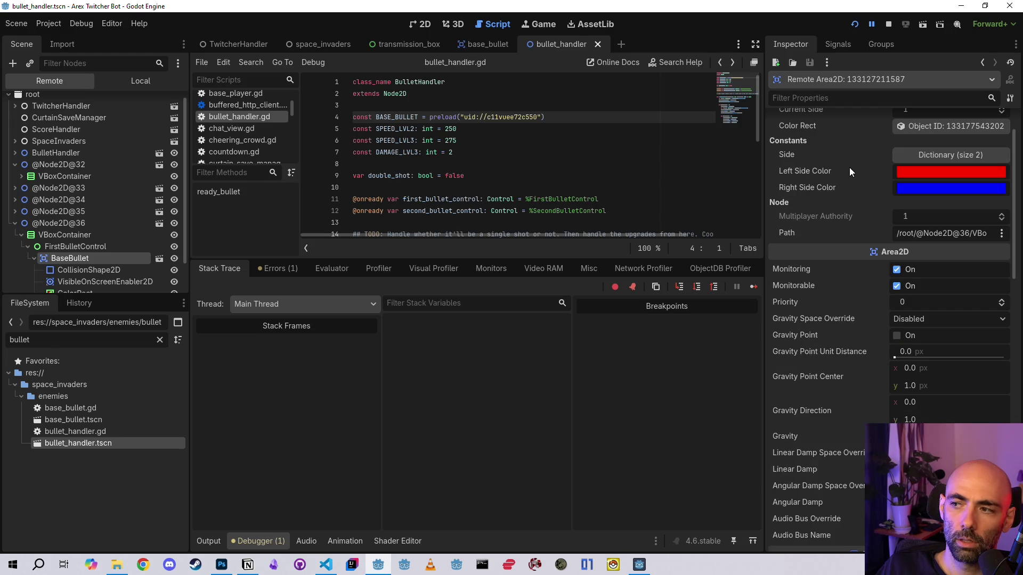
scroll(860, 233, up, 2)
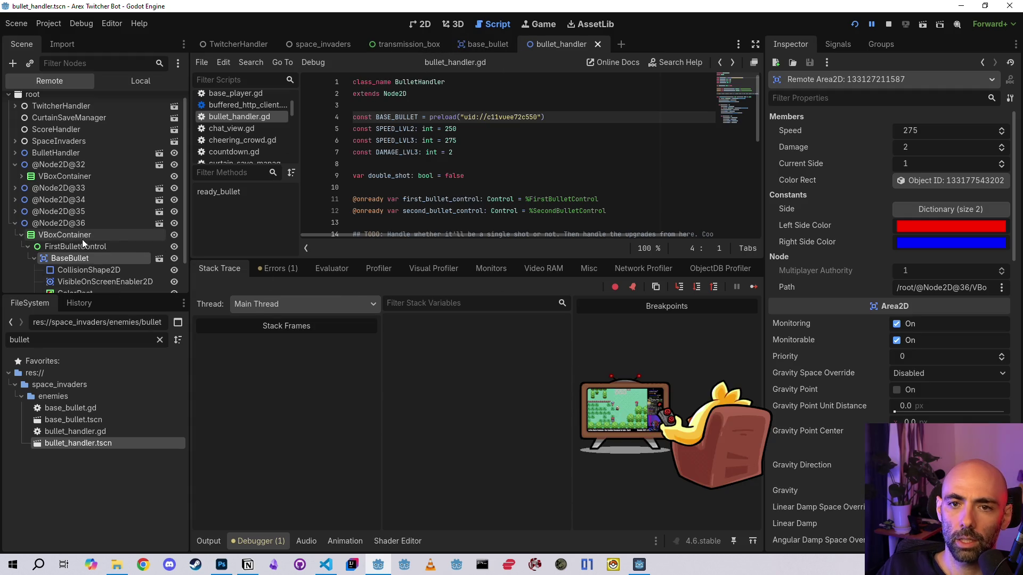
click(15, 224)
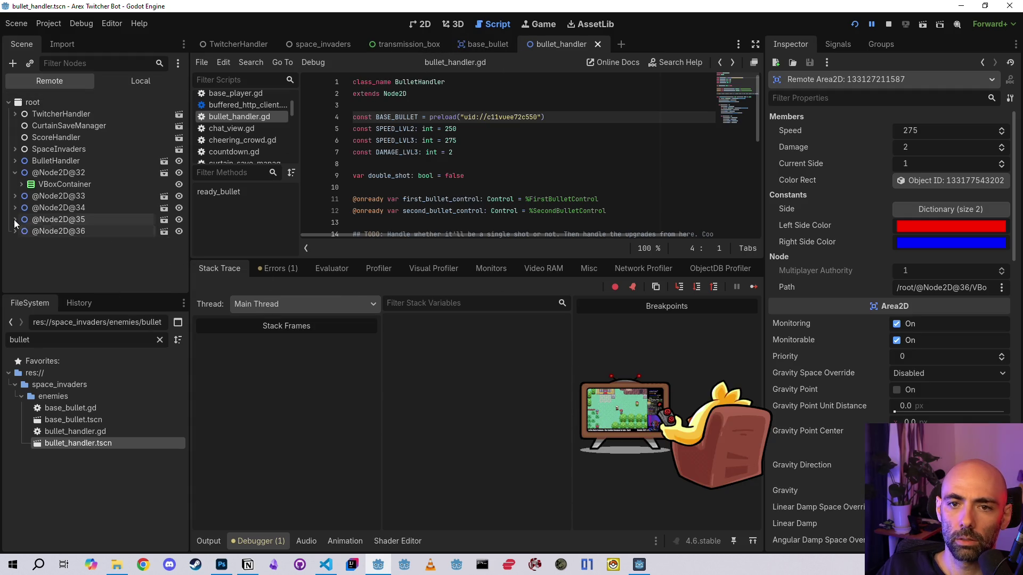
- Inspect the live SpaceInvaders, LeftEnemySpawner and BaseEnemy nodes in the Remote tree
double_click(43, 149)
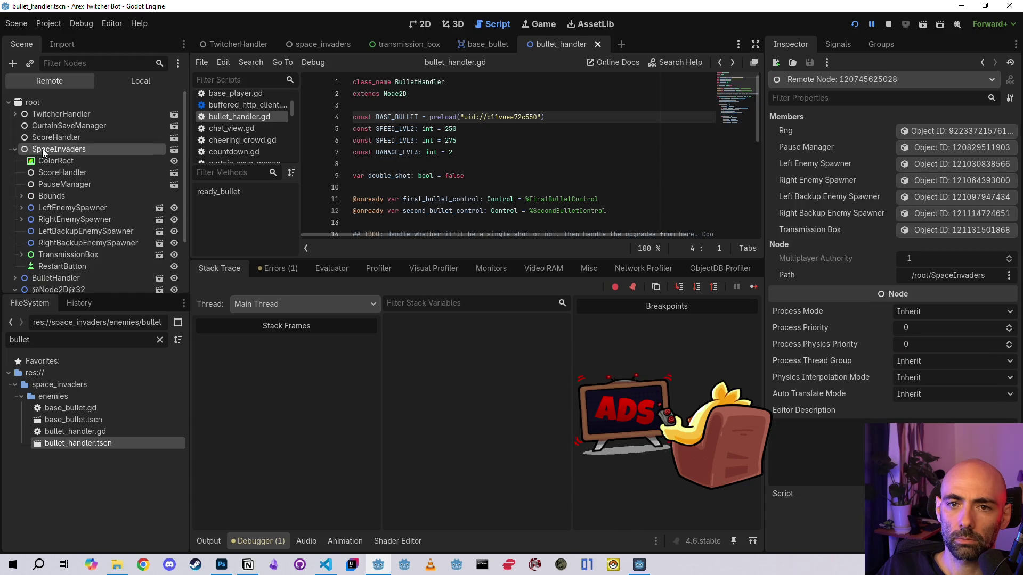
double_click(40, 207)
scroll(82, 218, down, 1)
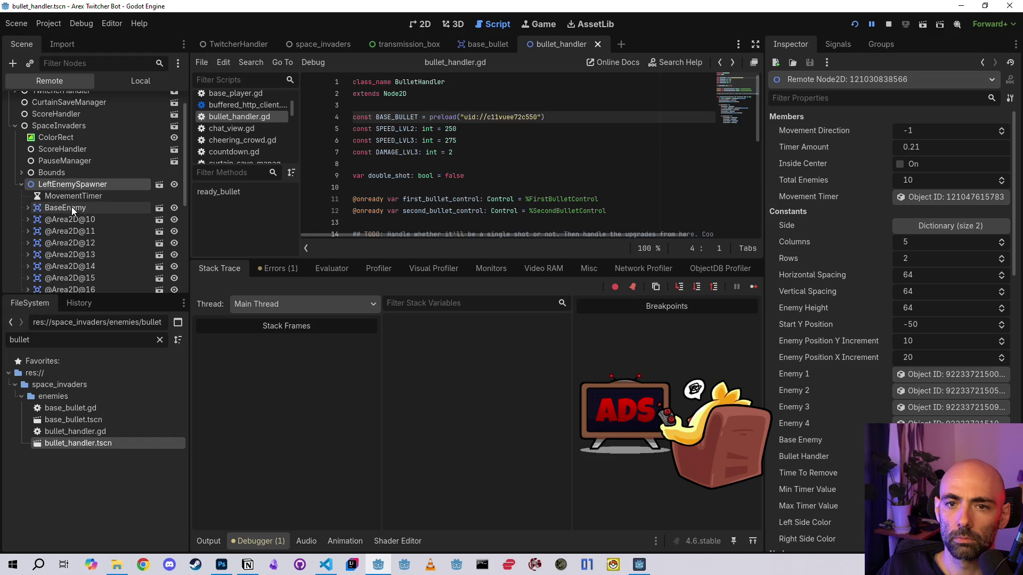
double_click(72, 207)
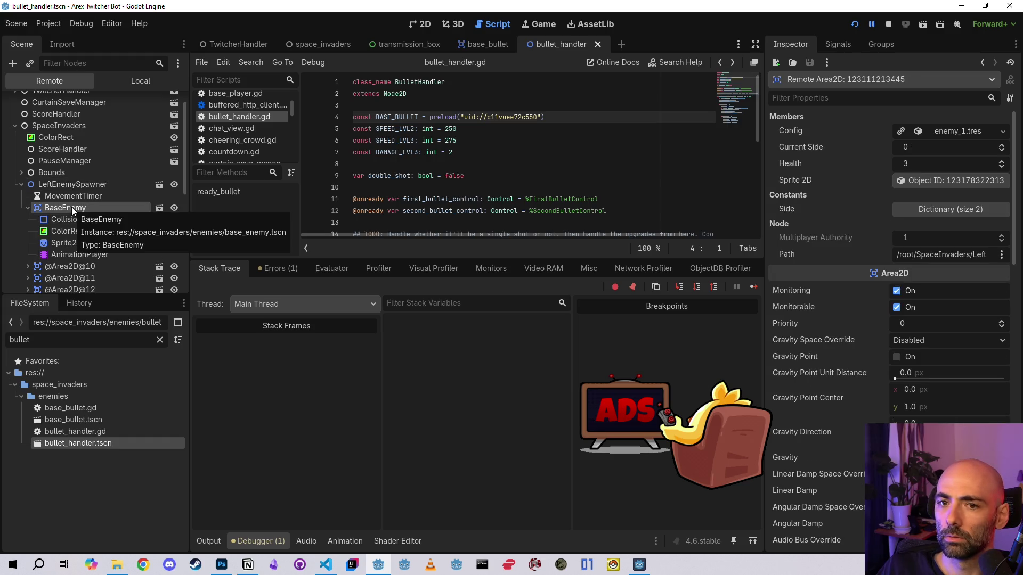
click(28, 207)
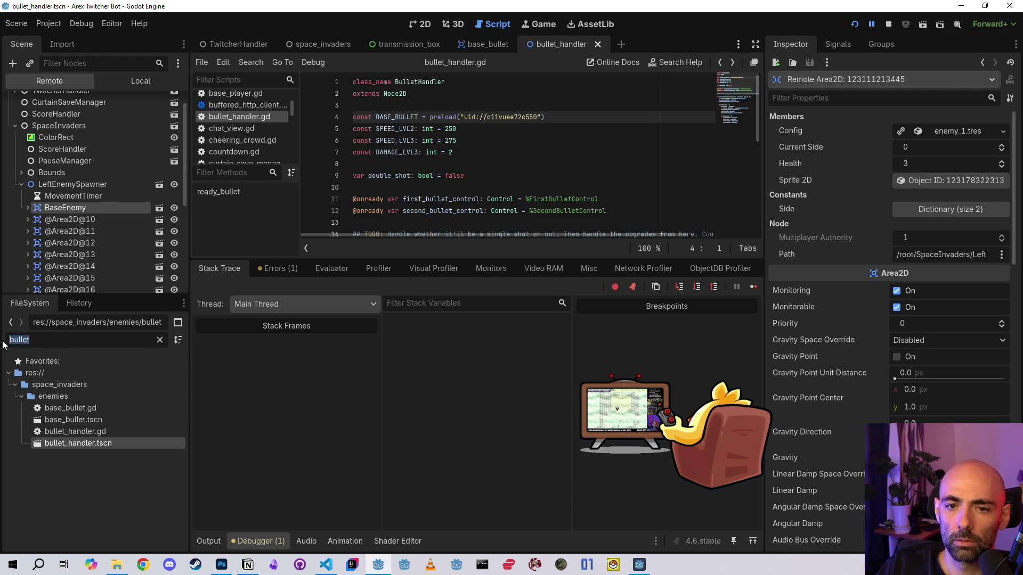
- Open base_enemy.tscn through a 'base enem' FileSystem filter and stop the running game
text(base enem)
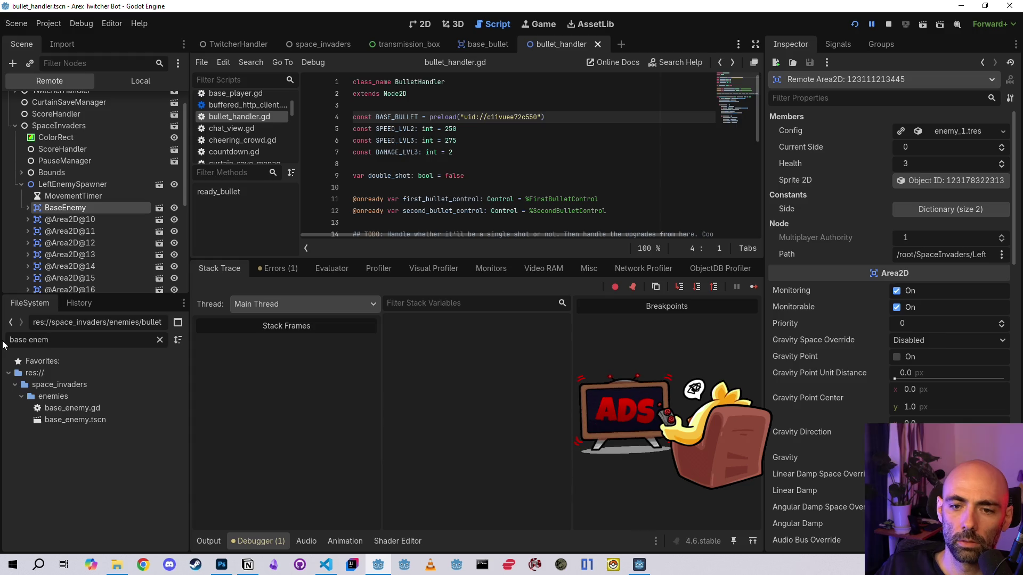
double_click(69, 420)
scroll(508, 149, up, 2)
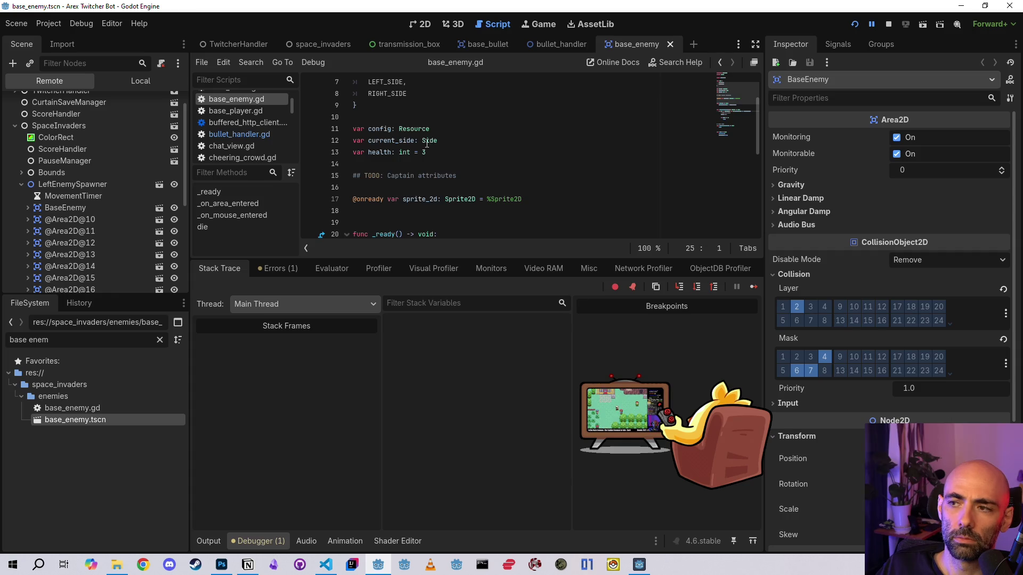
mouse_move(427, 144)
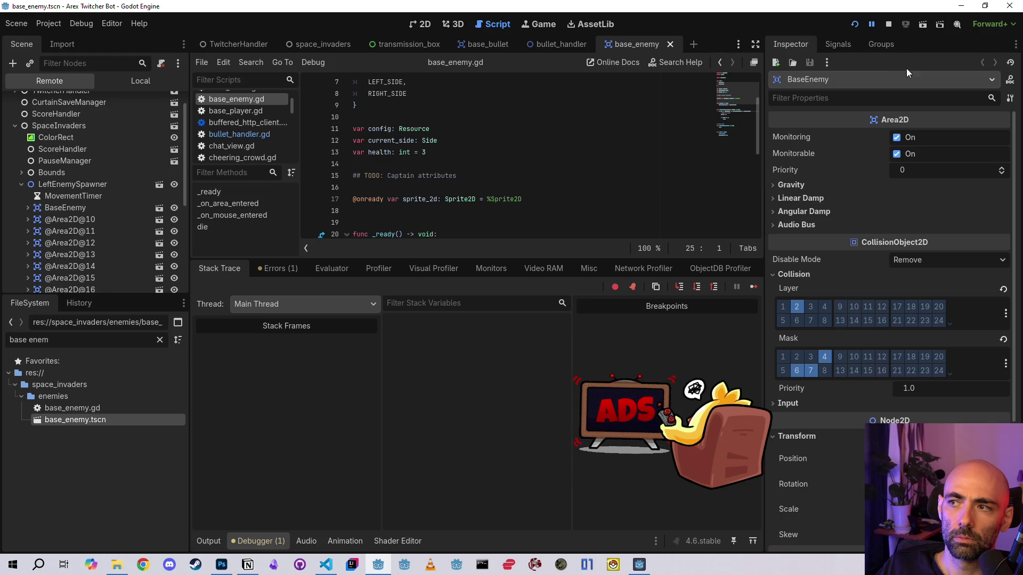
click(888, 24)
key(alt+Tab)
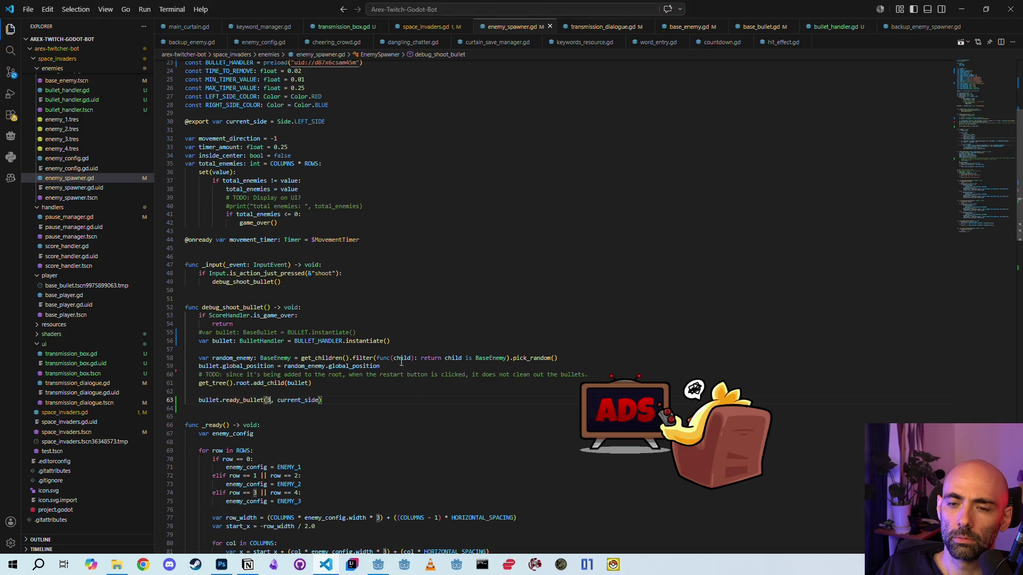
click(689, 27)
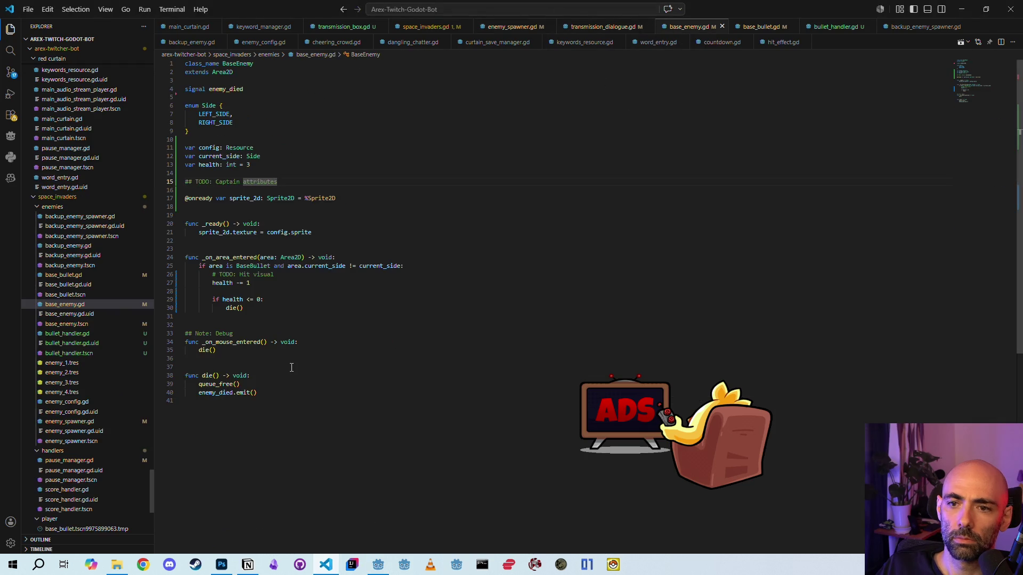
double_click(229, 257)
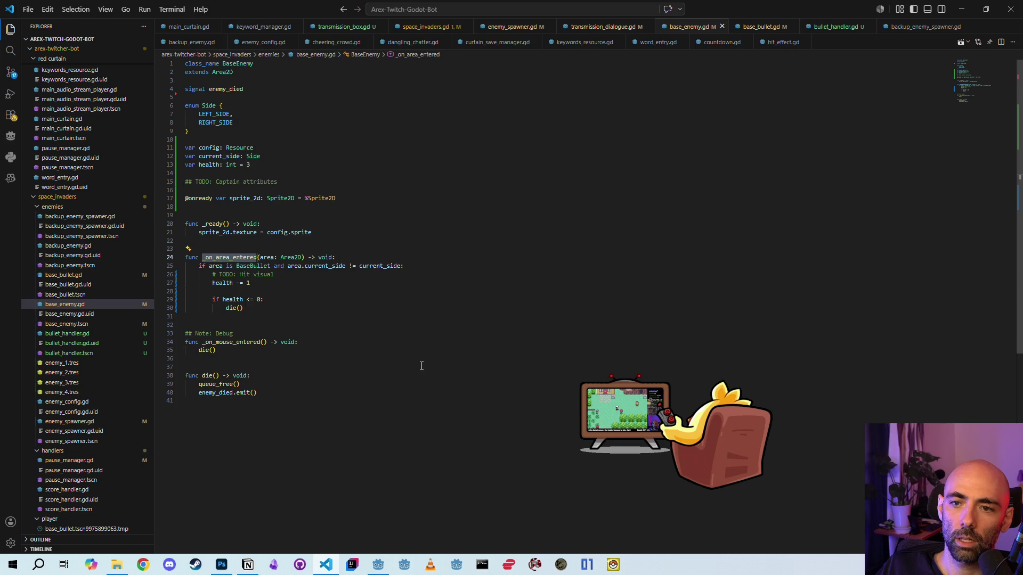
double_click(258, 285)
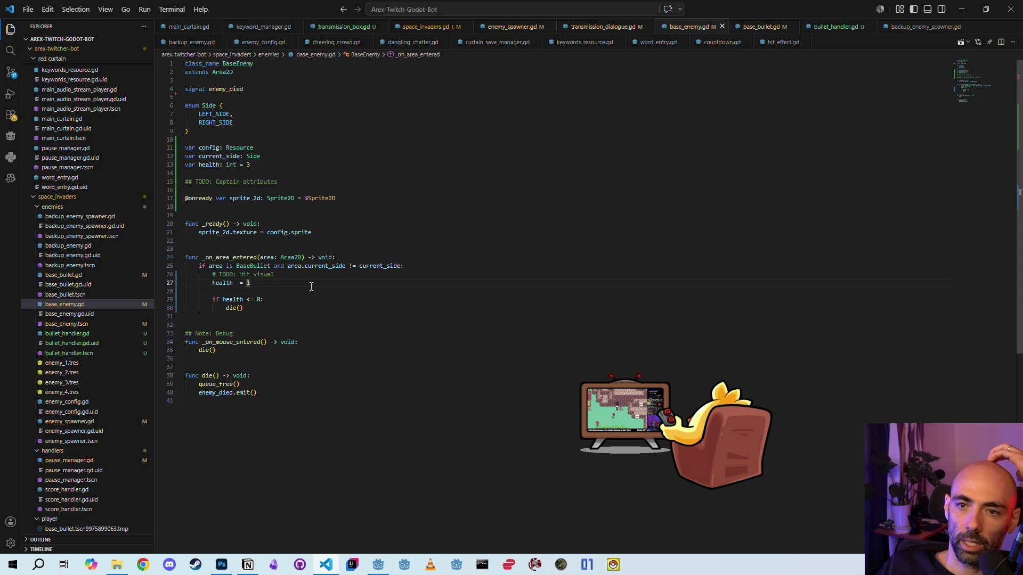
click(757, 27)
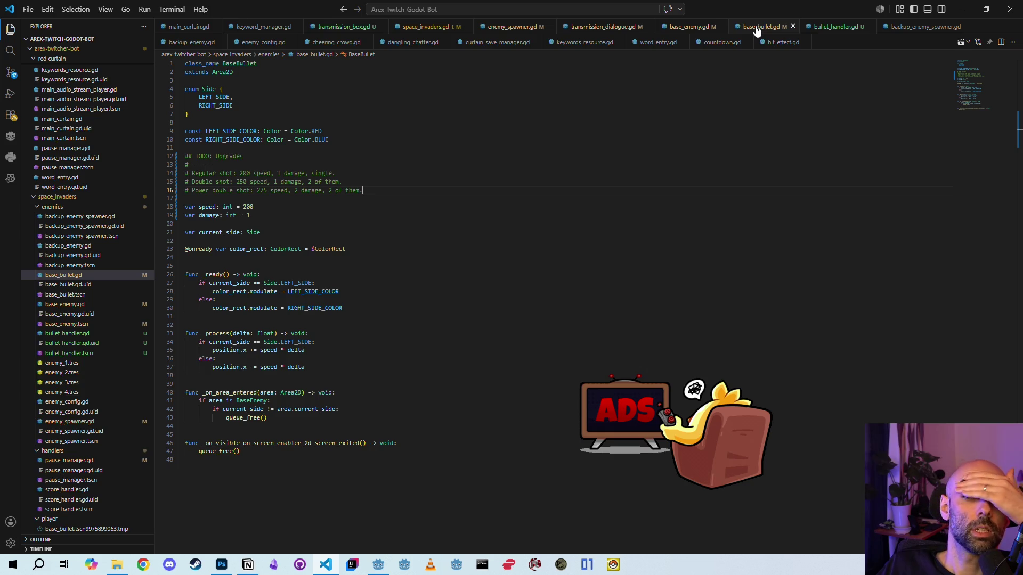
click(837, 28)
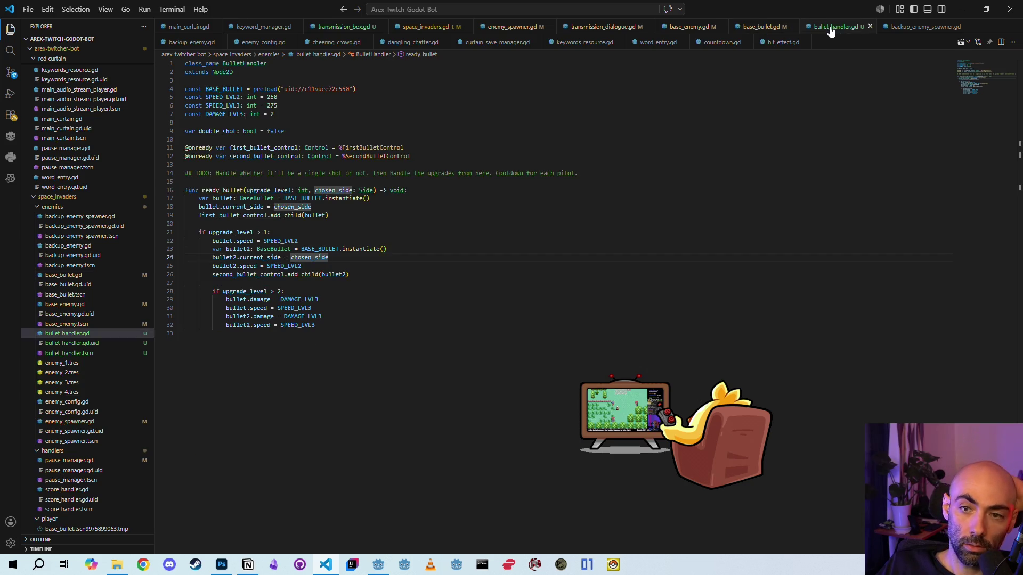
click(763, 28)
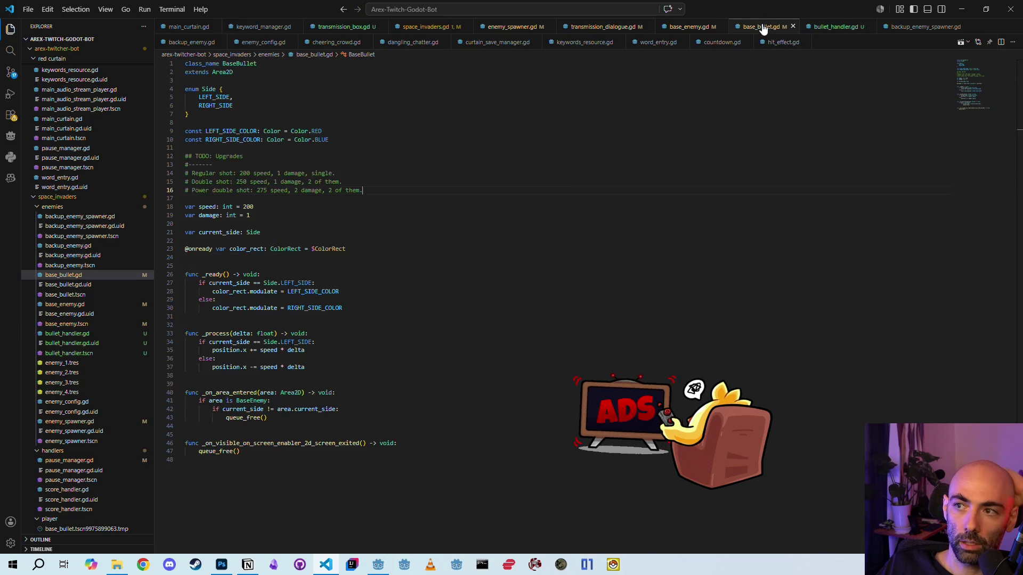
click(679, 27)
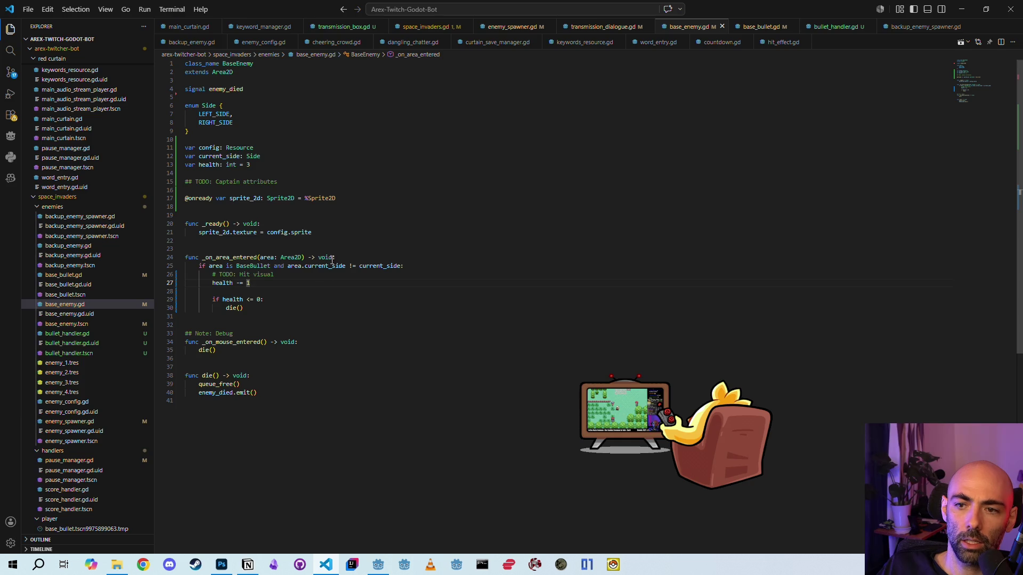
double_click(292, 276)
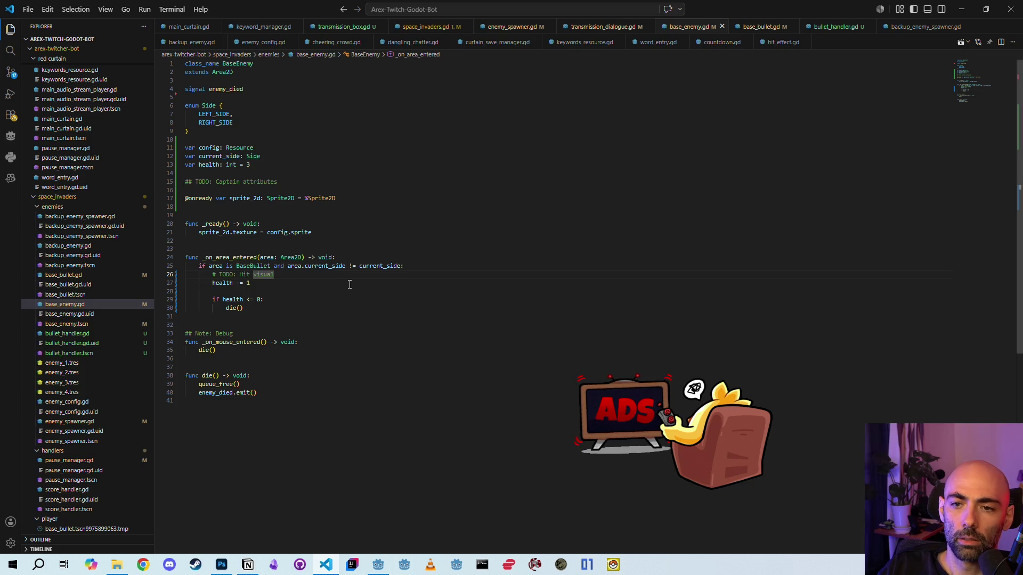
- Add 'var damage = area.damage' under the Hit visual comment, change to 'health -= damage', and save
key(End)
key(Return)
text(var dama)
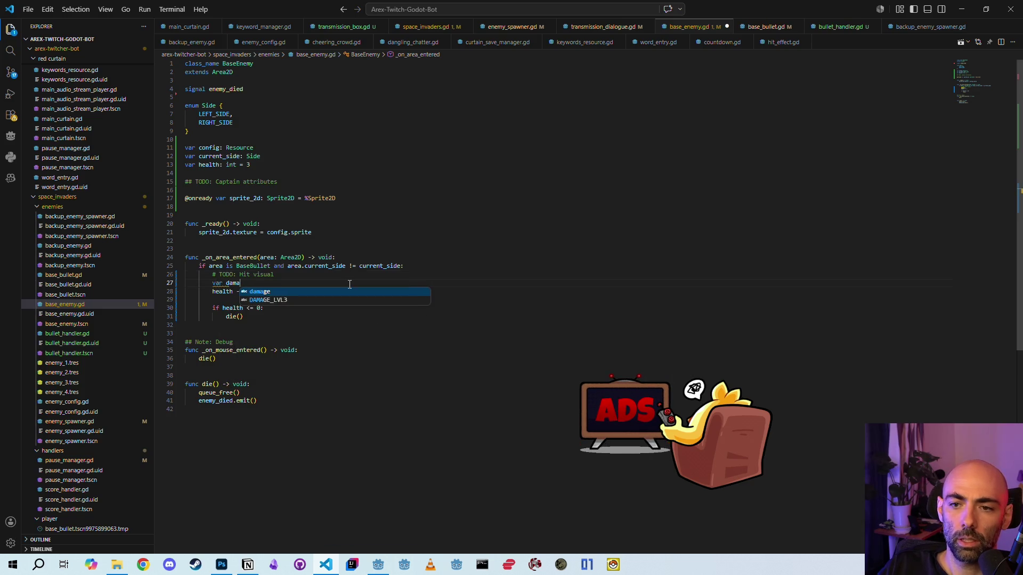
text(ge =)
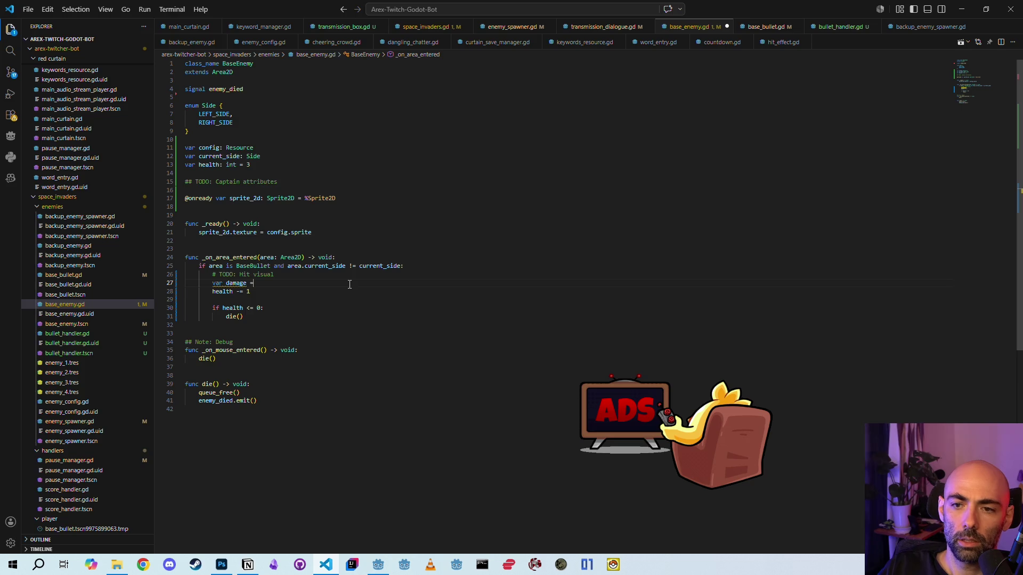
text( area)
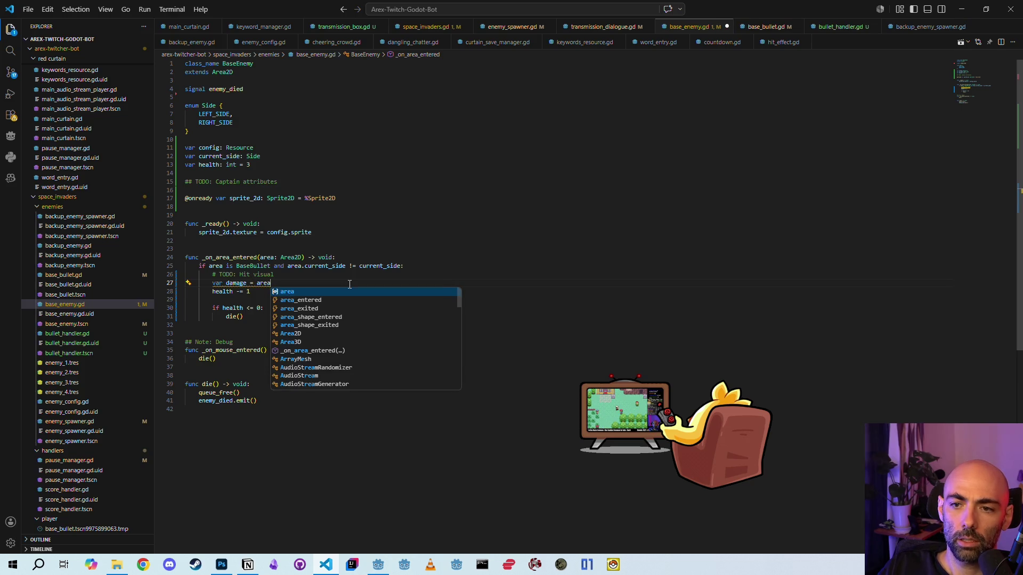
text(.damage)
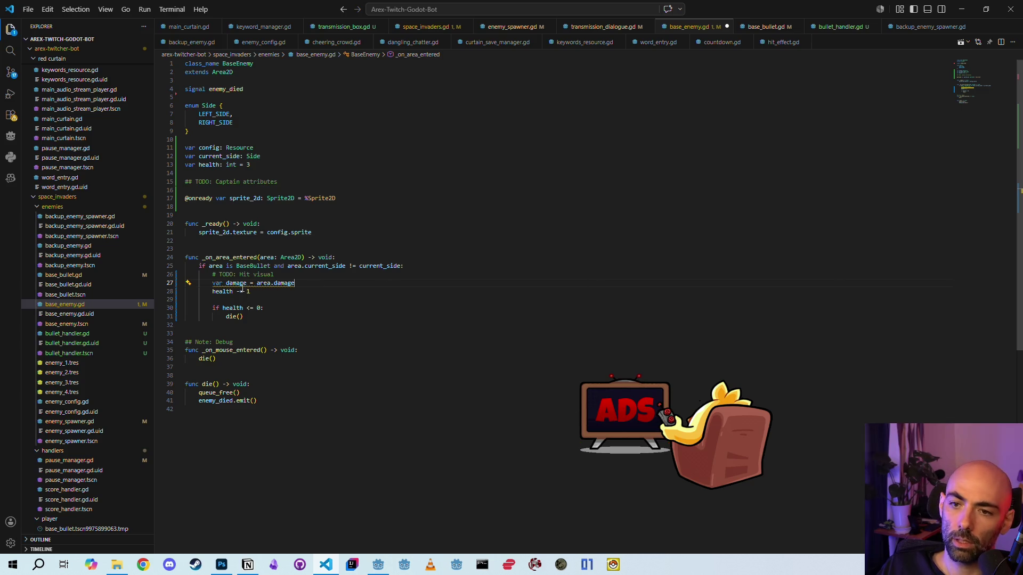
double_click(242, 285)
text(damage)
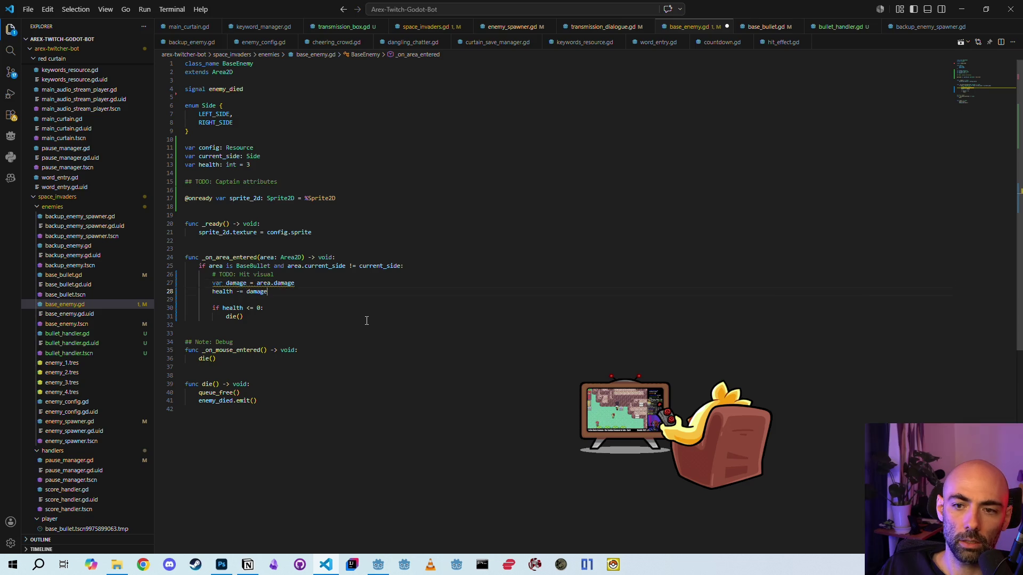
key(ctrl+s)
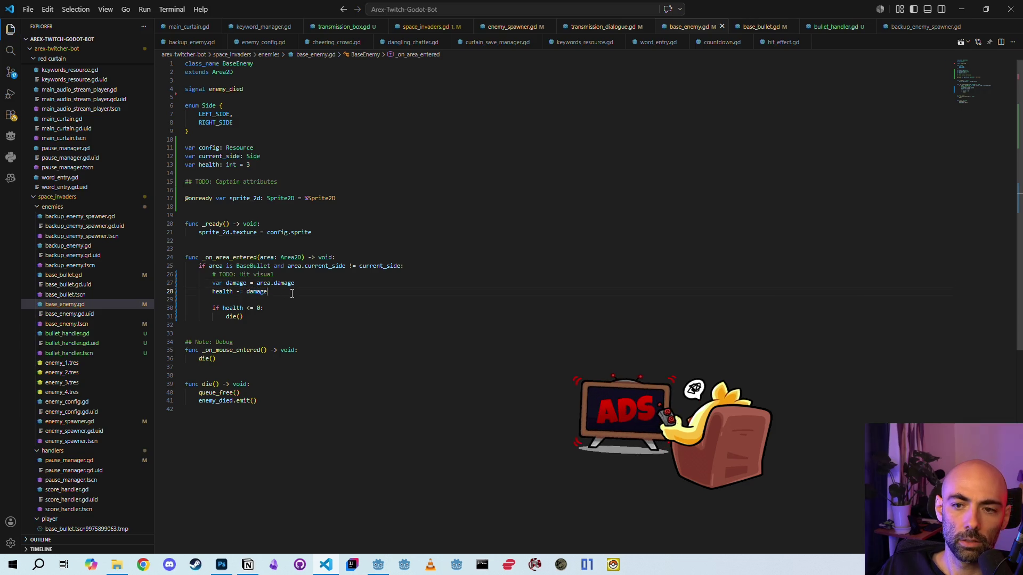
- Run the project, restart the game round twice, then close the game with F8
click(380, 566)
click(853, 24)
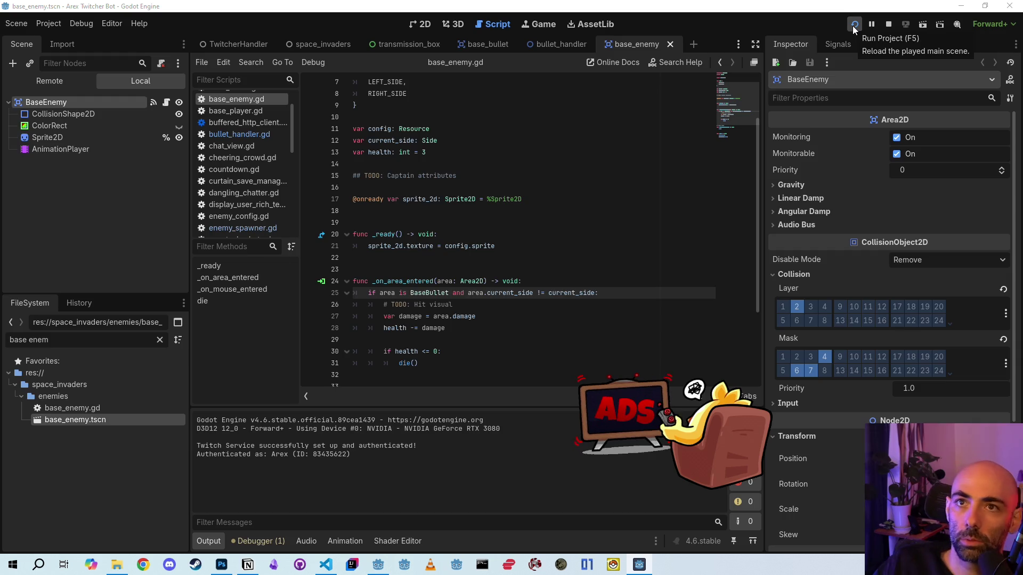
click(853, 27)
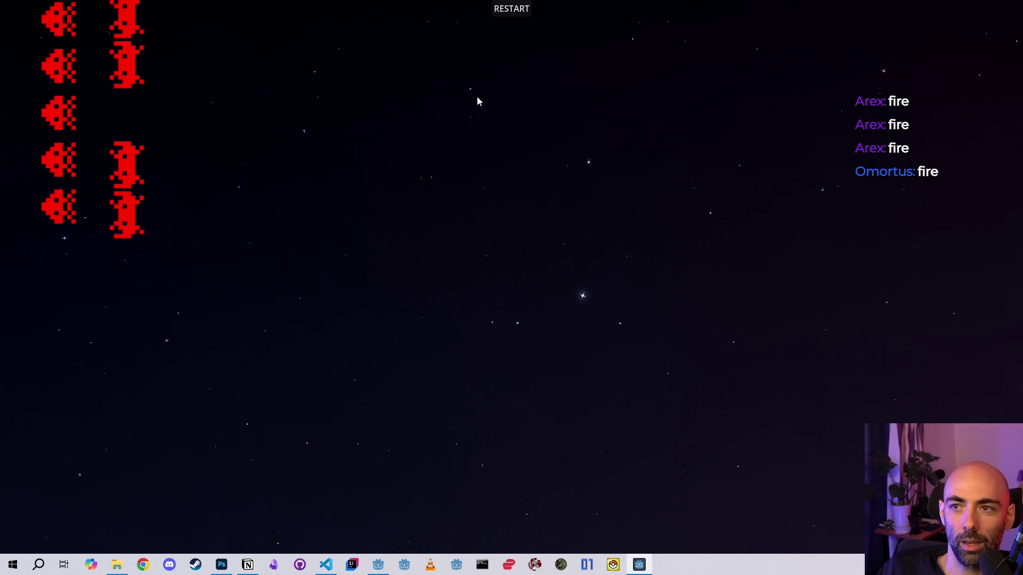
click(508, 9)
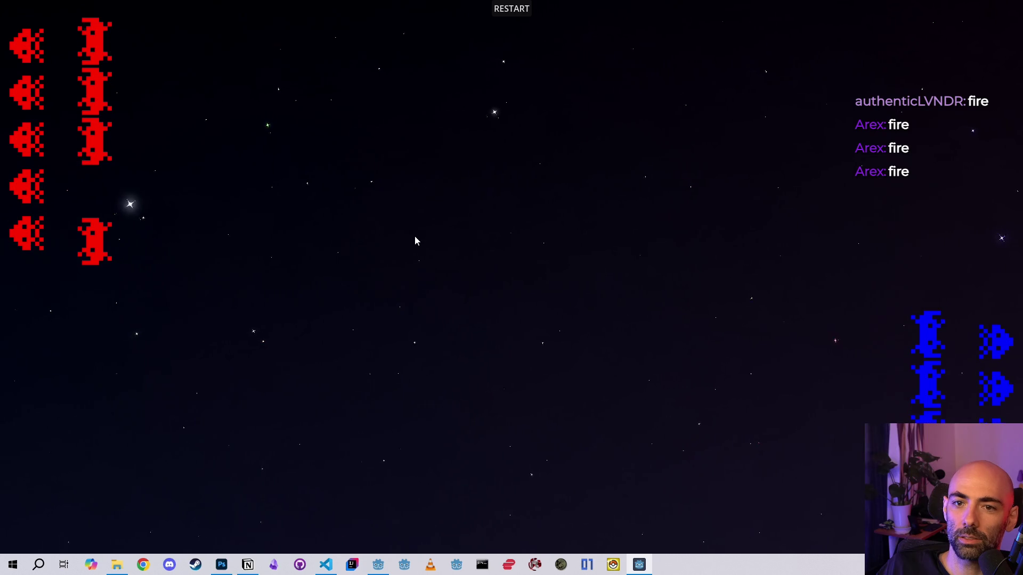
click(511, 14)
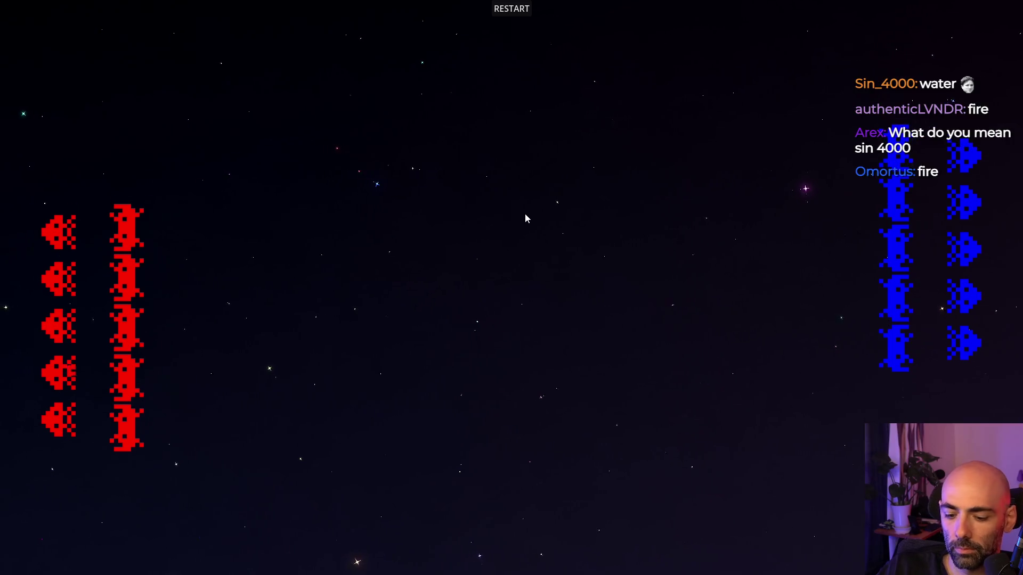
key(F8)
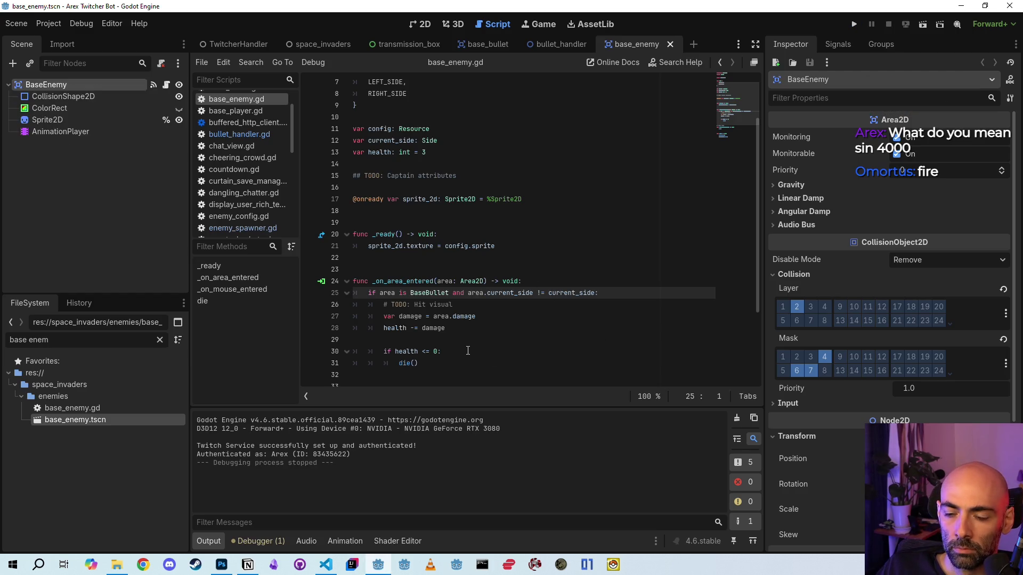
- Review the damage lines 26–28 in VS Code, then show base_enemy in Godot's 2D view
click(331, 565)
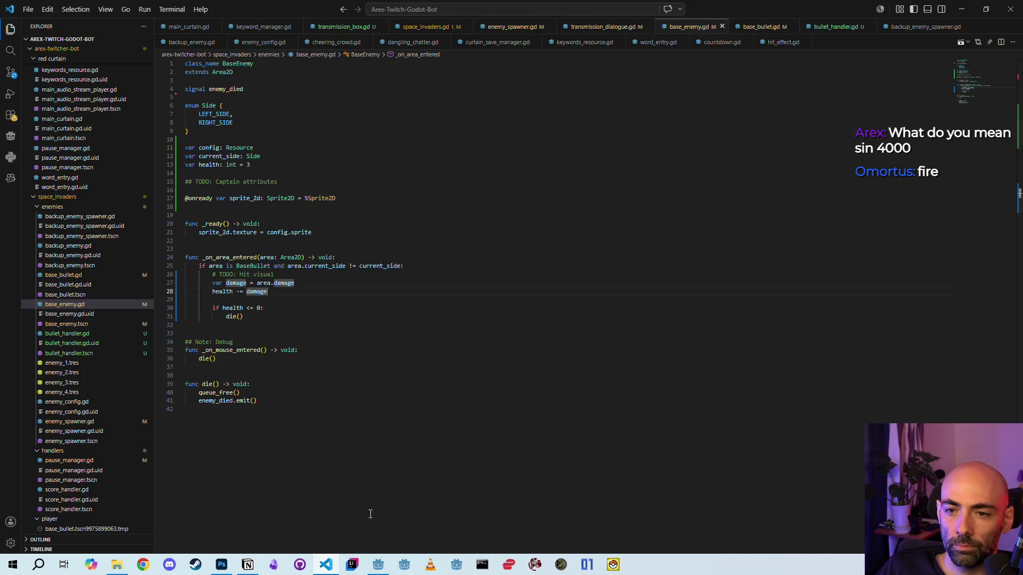
click(324, 276)
click(325, 281)
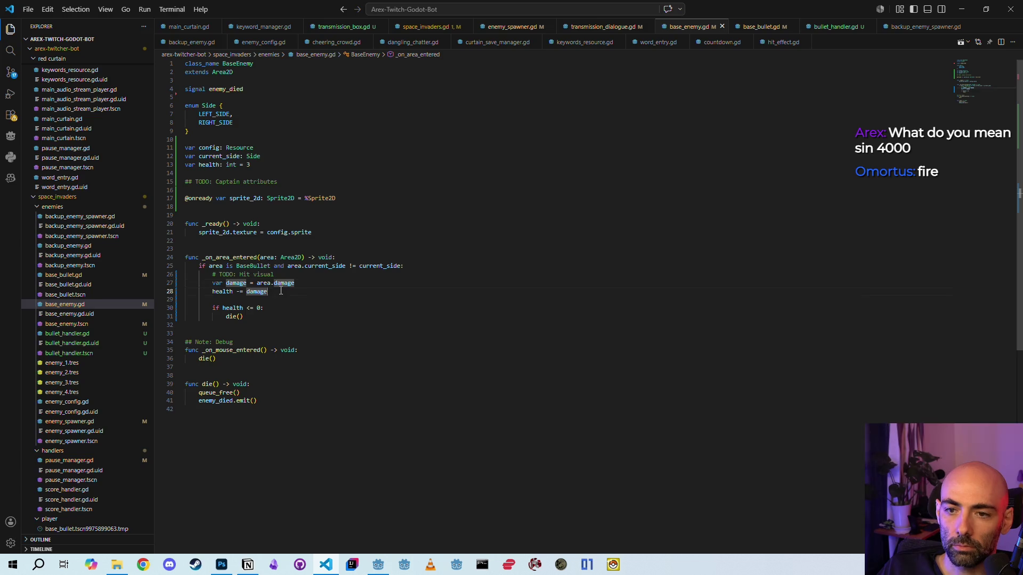
click(292, 275)
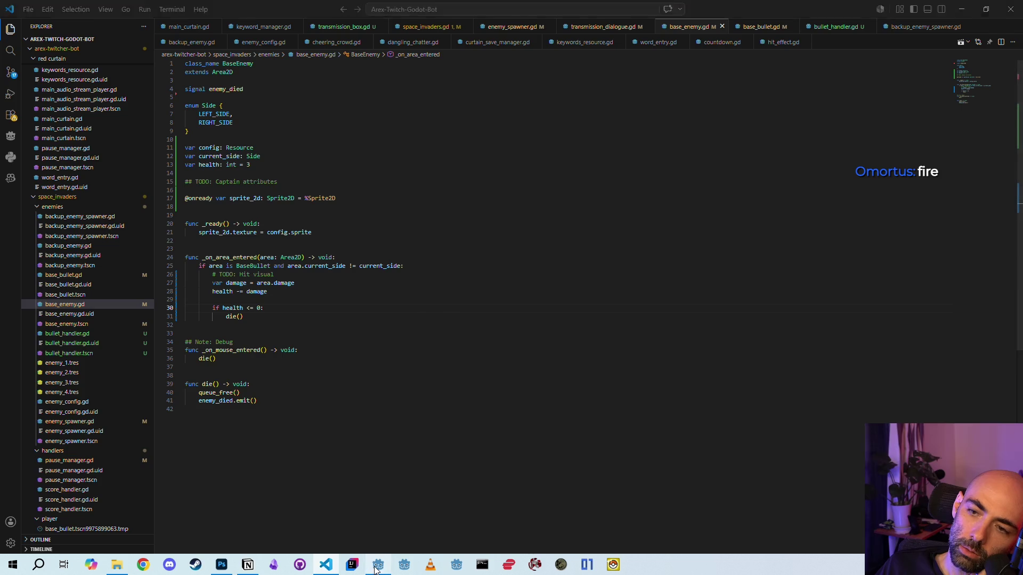
key(alt+Tab)
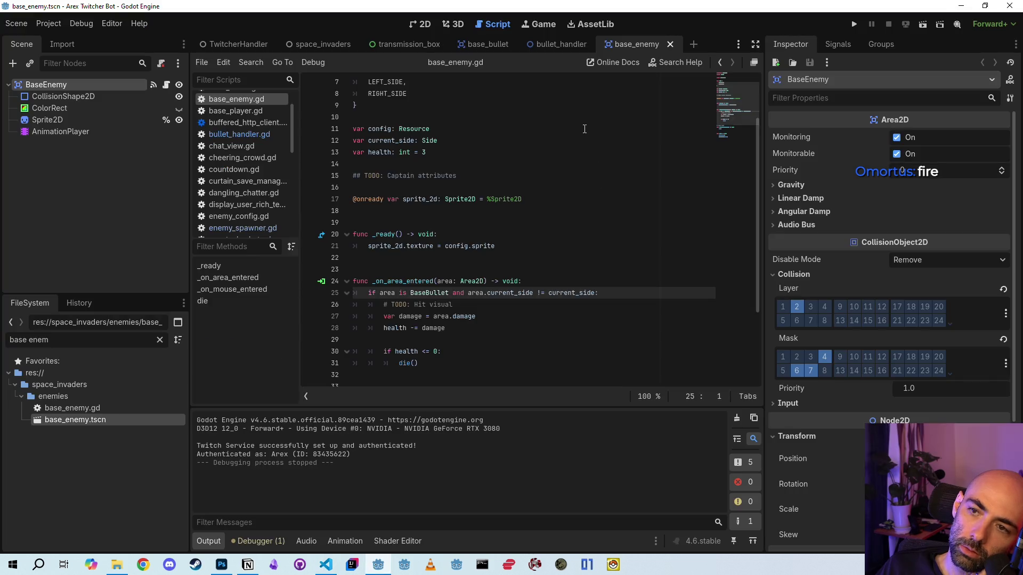
click(424, 24)
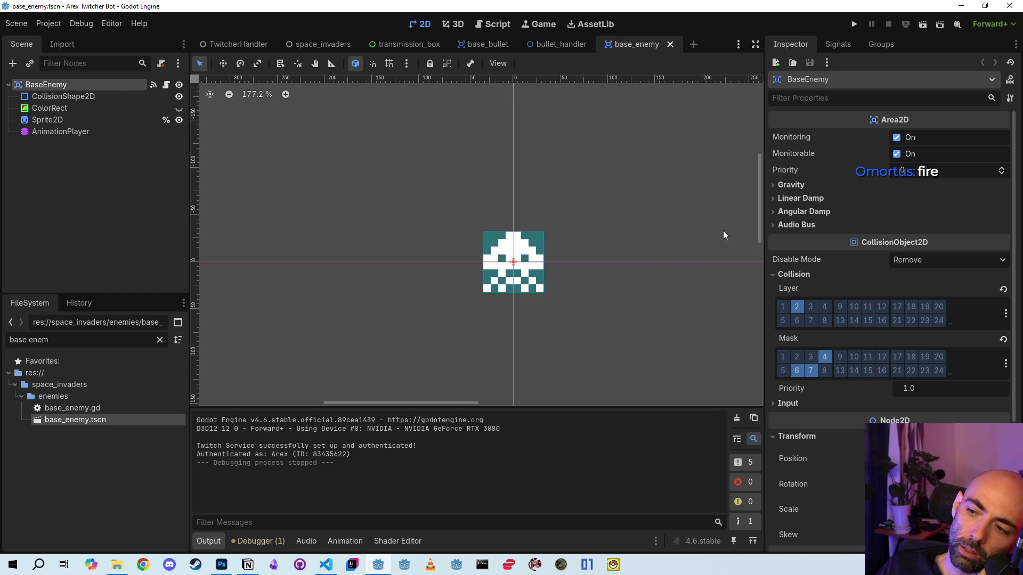
- Look over BaseEnemy's child nodes and code, then open the BaseEnemy root node's context menu
scroll(878, 266, down, 4)
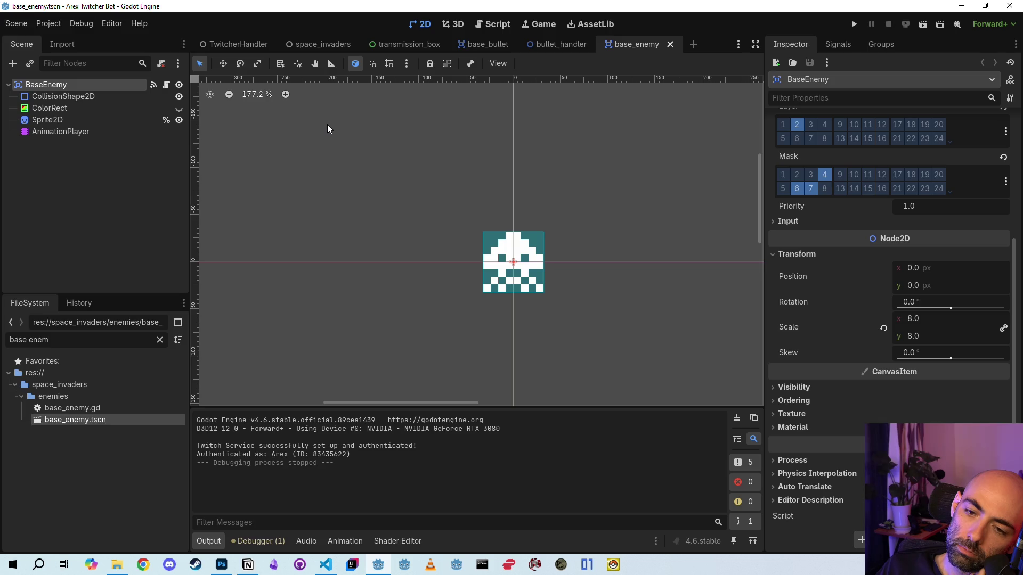
right_click(41, 87)
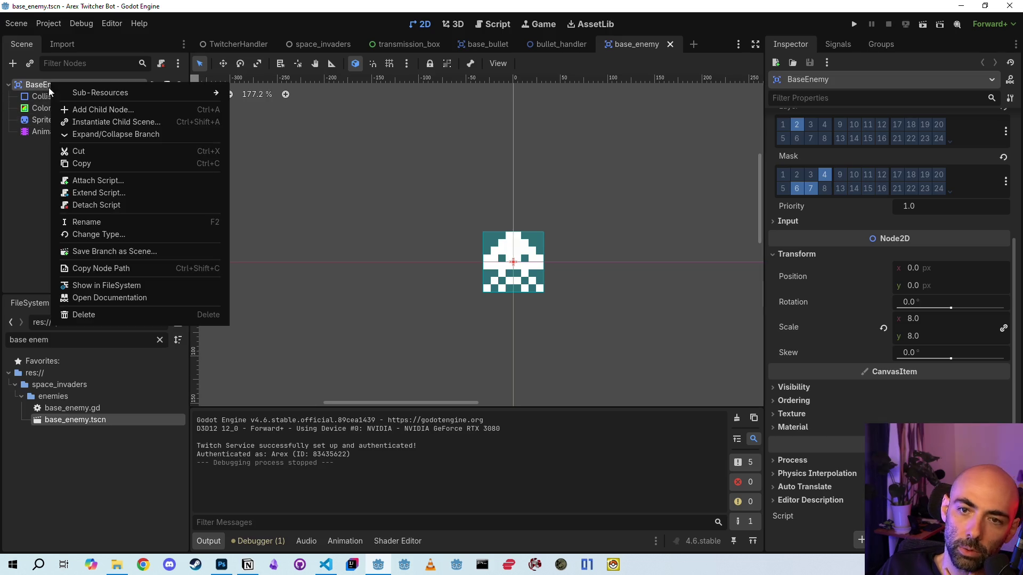
key(Escape)
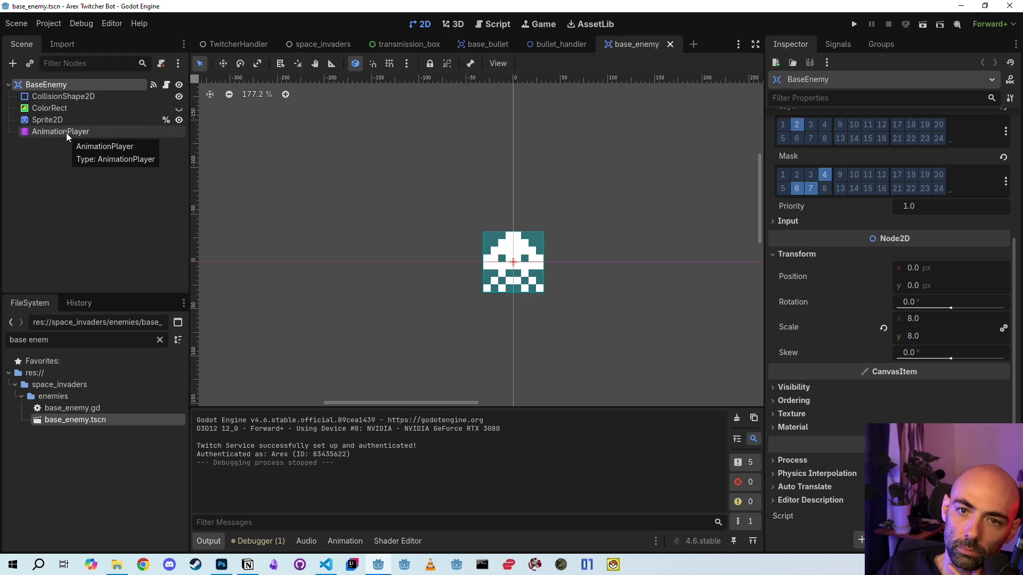
click(60, 117)
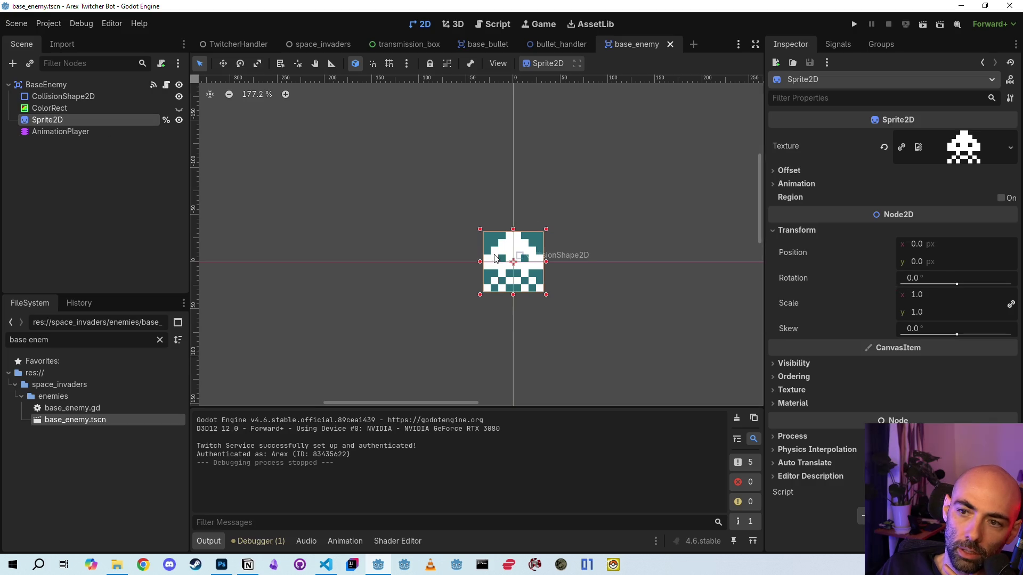
click(333, 566)
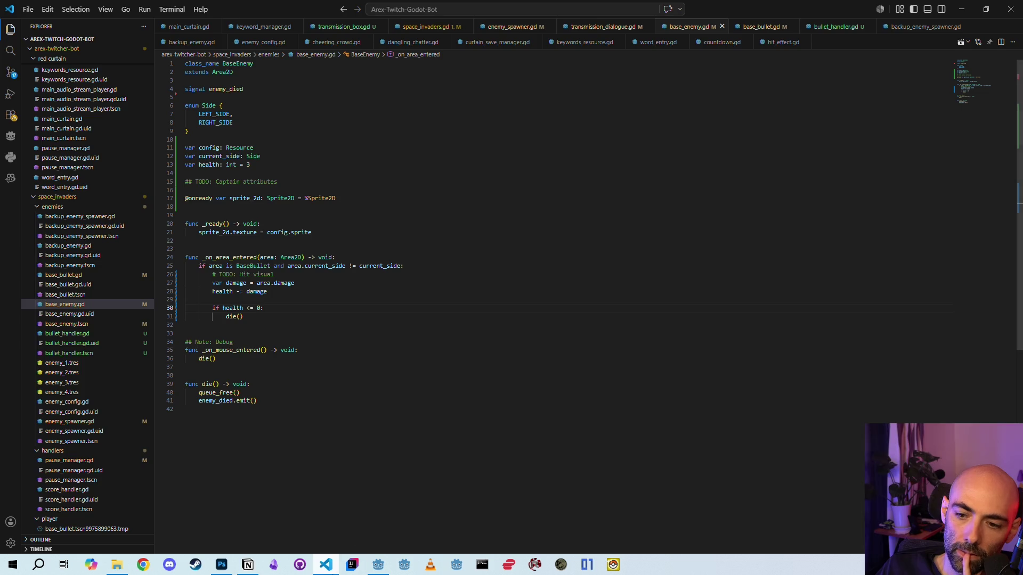
click(327, 566)
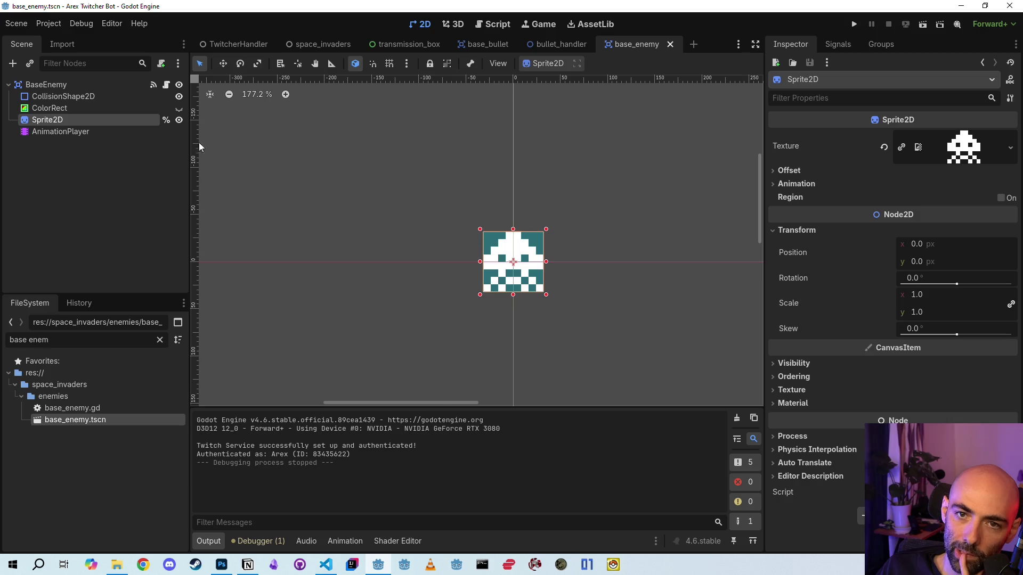
click(65, 81)
right_click(65, 81)
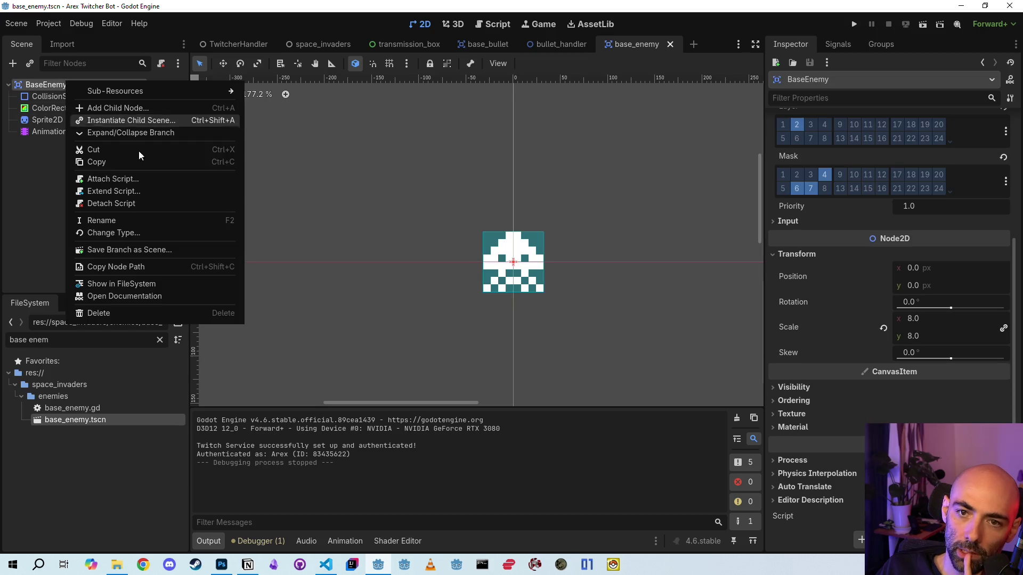
- Add a Timer child to BaseEnemy, rename it HitTimer, make it a unique name, and save
click(137, 109)
text(timer)
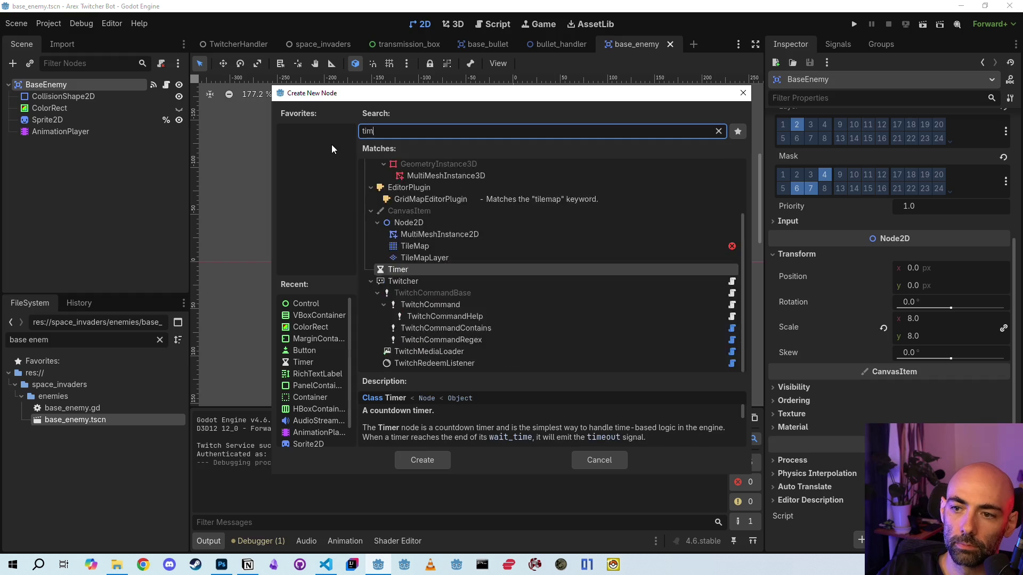
key(Return)
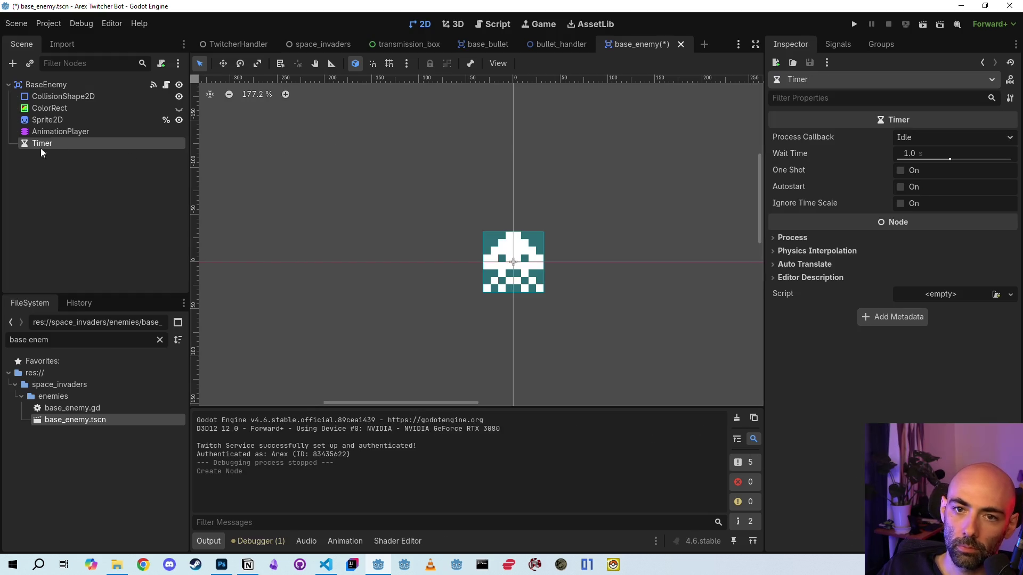
double_click(41, 145)
key(Home)
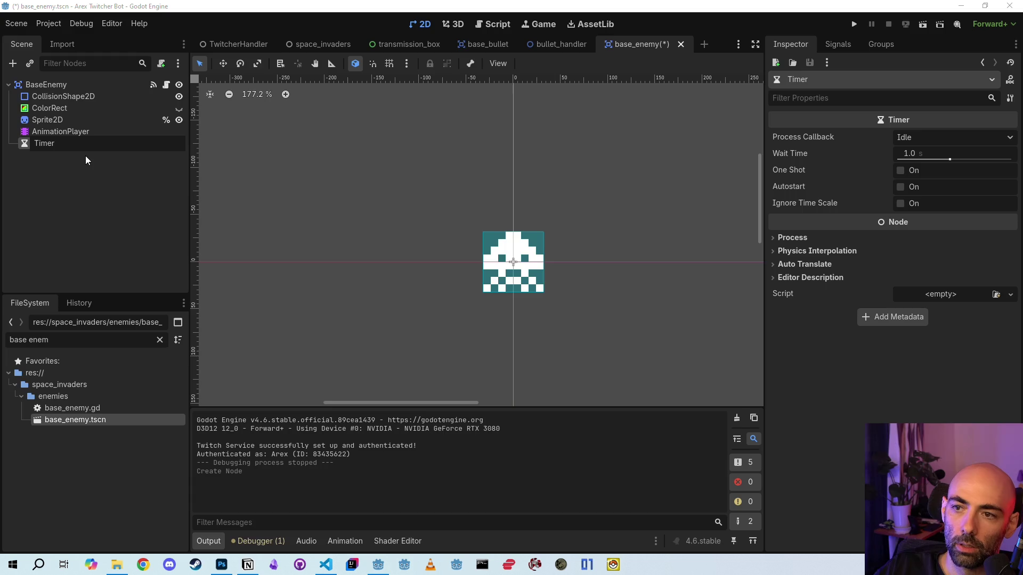
text(Ht)
key(Left)
text(i)
key(Return)
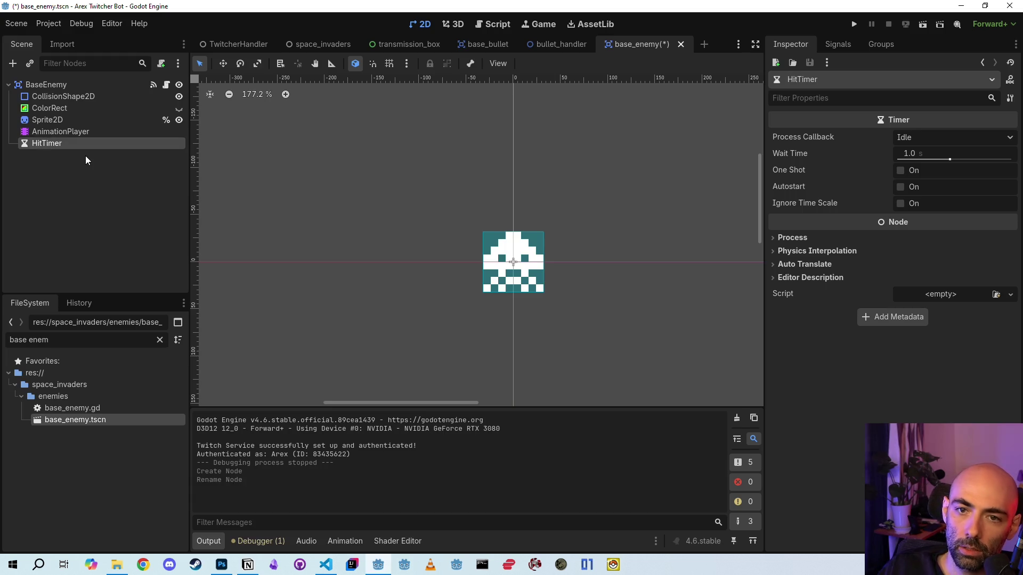
right_click(71, 147)
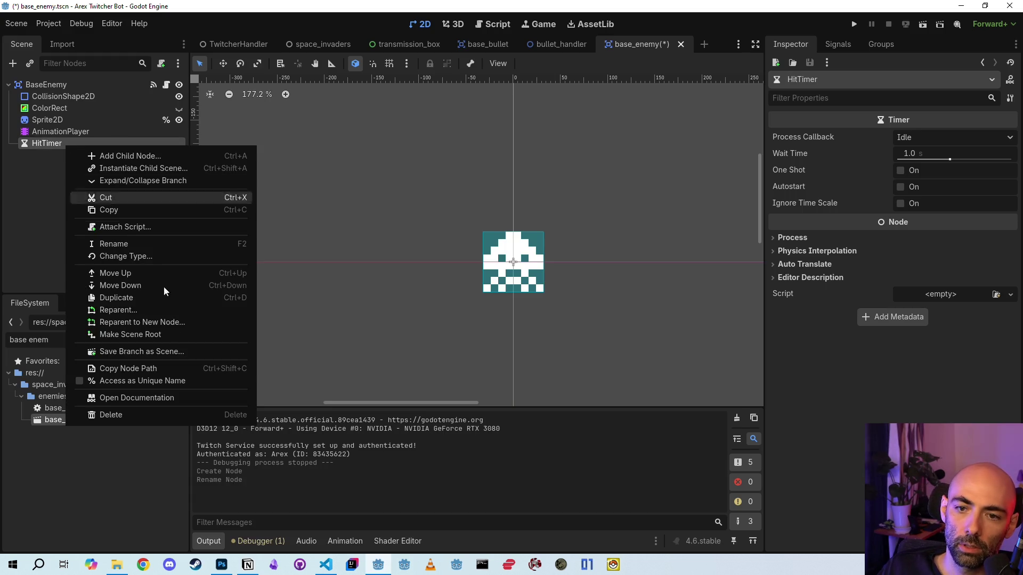
click(140, 379)
key(ctrl+s)
click(504, 25)
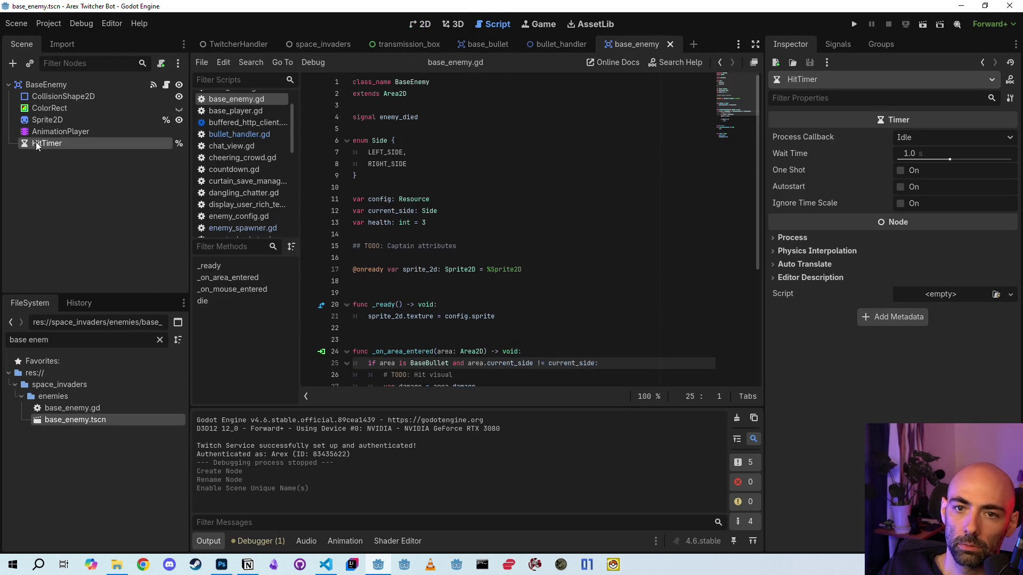
mouse_move(36, 142)
mouse_down()
mouse_move(395, 274)
mouse_move(390, 285)
mouse_up()
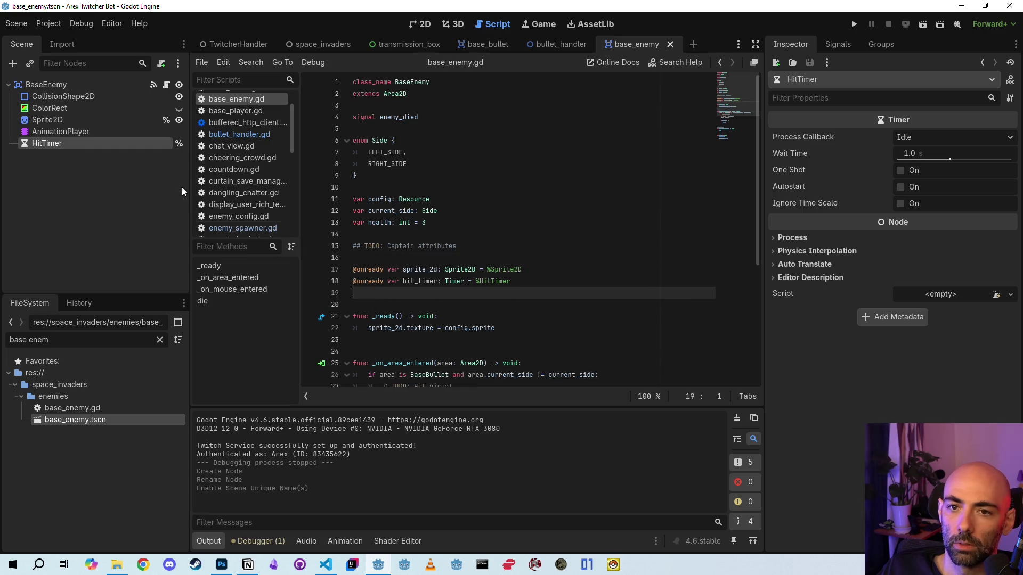
click(838, 44)
double_click(820, 97)
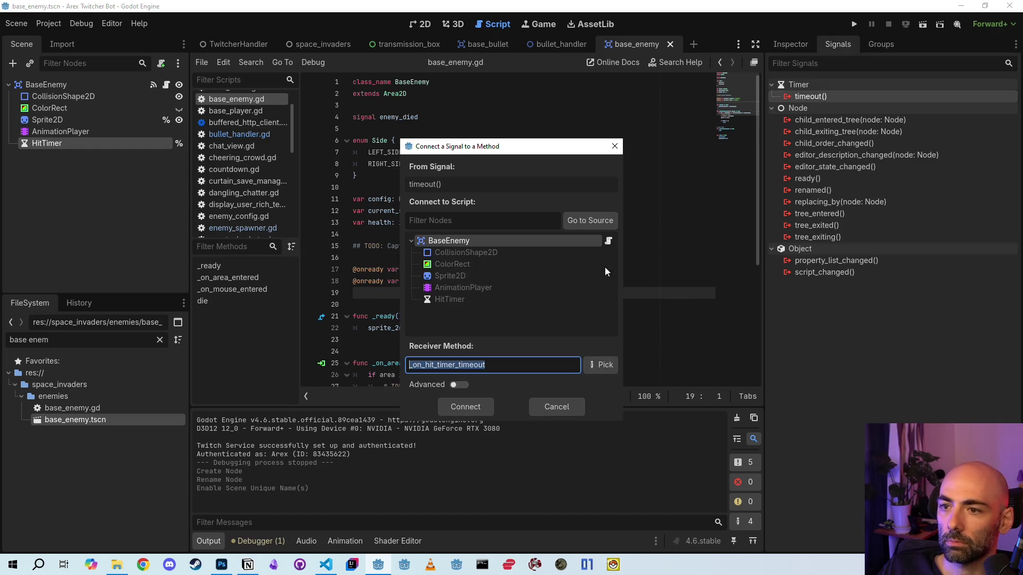
click(474, 410)
key(ctrl+s)
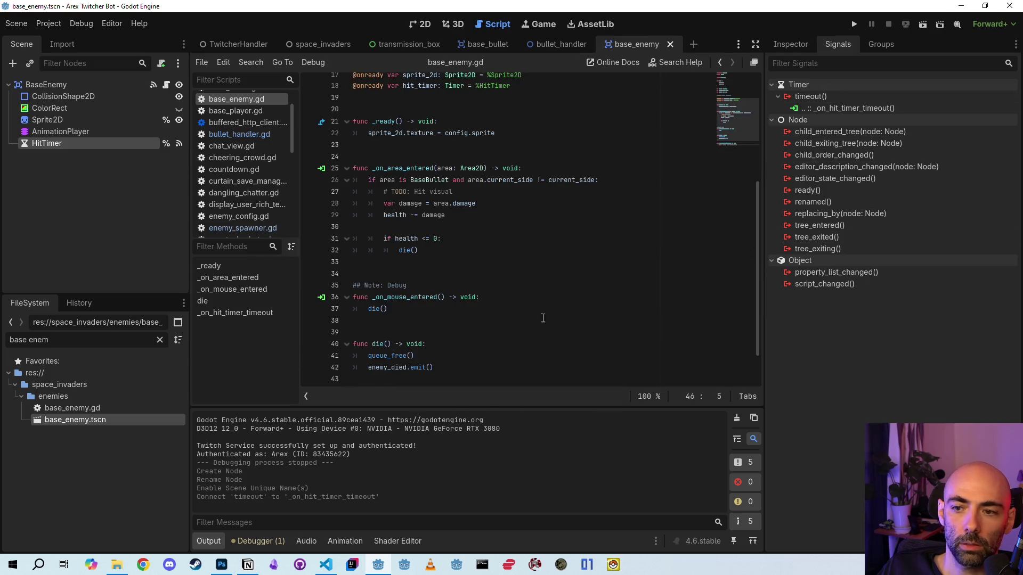
click(331, 571)
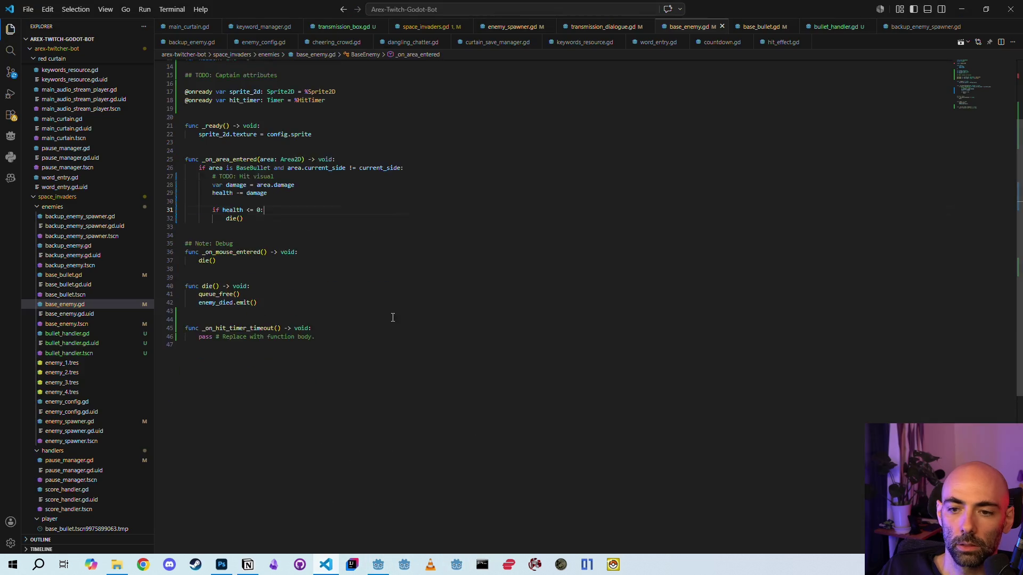
click(376, 570)
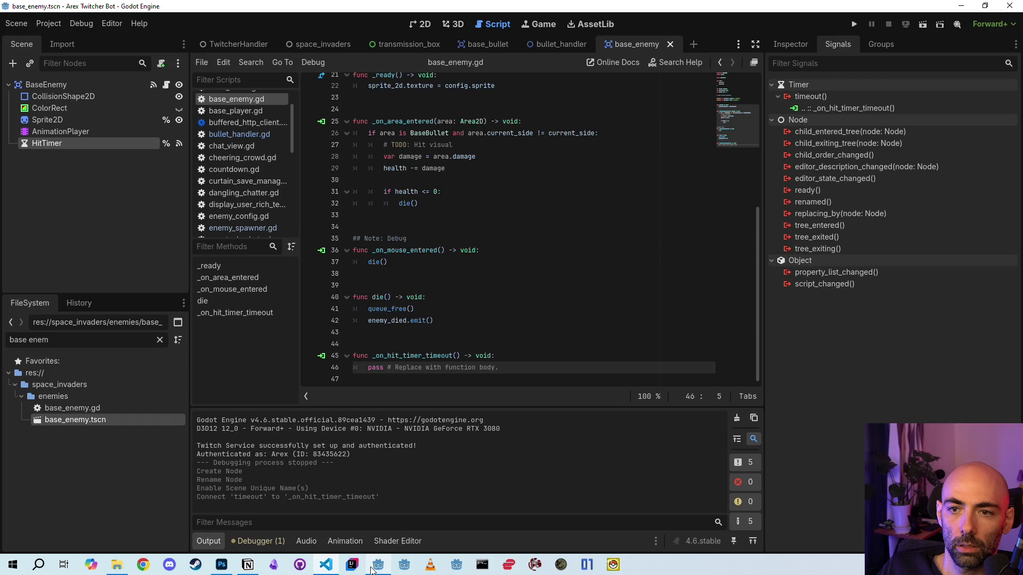
- Select the LEFT_SIDE_COLOR and RIGHT_SIDE_COLOR constants in enemy_spawner.gd
click(326, 565)
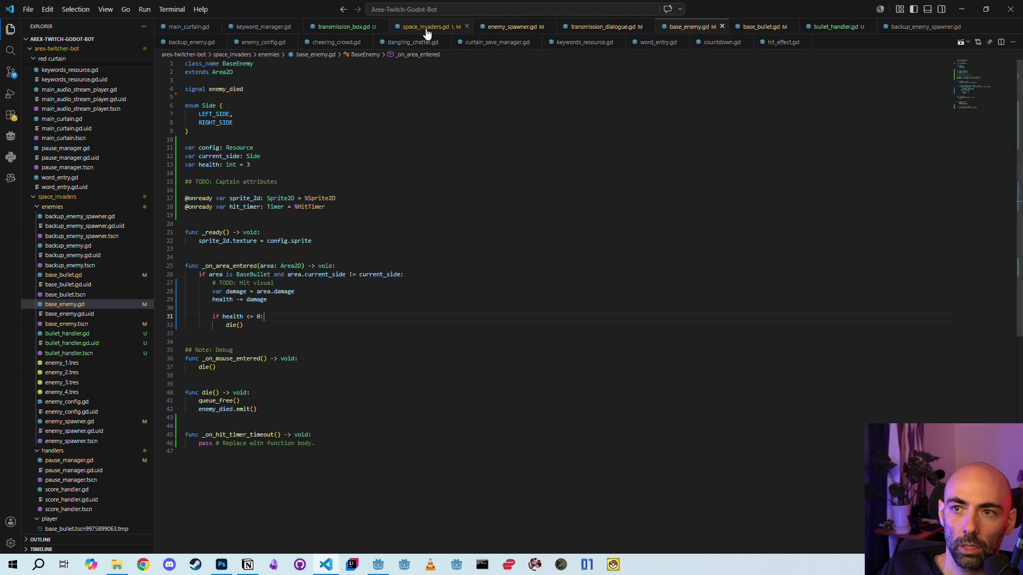
click(425, 28)
scroll(342, 217, up, 4)
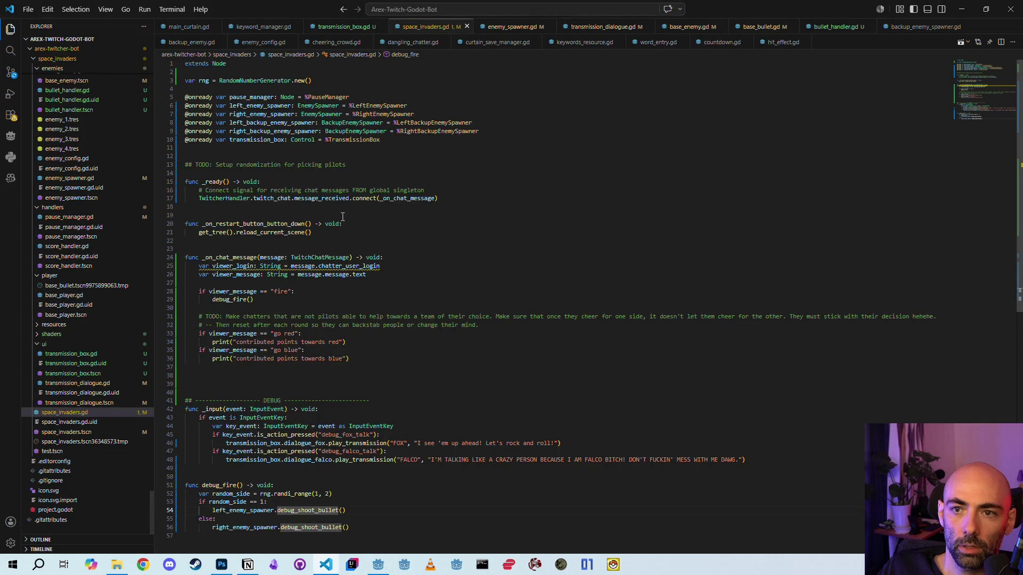
click(336, 27)
click(509, 27)
scroll(456, 183, up, 5)
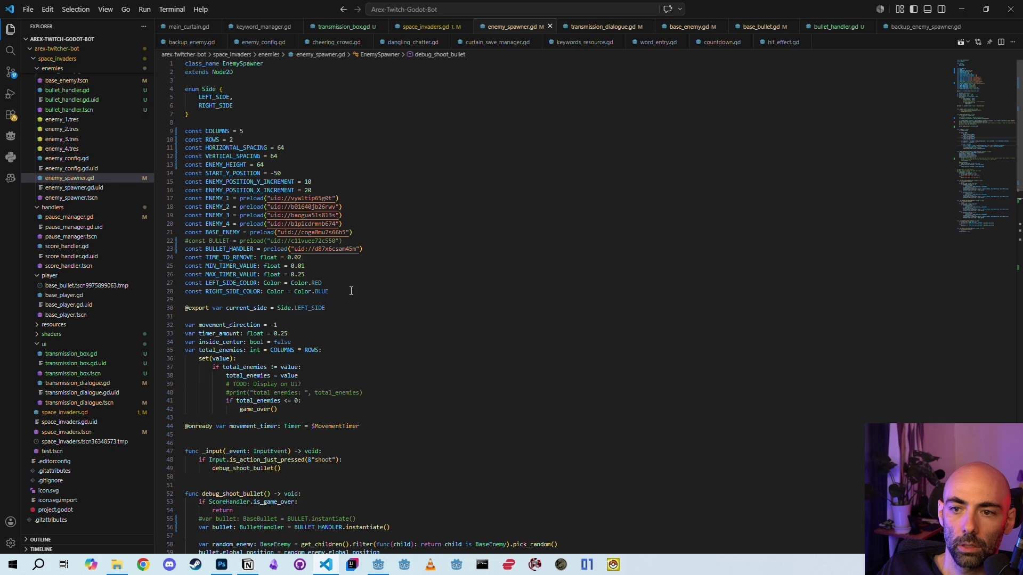
drag(351, 290, 184, 283)
key(ctrl+c)
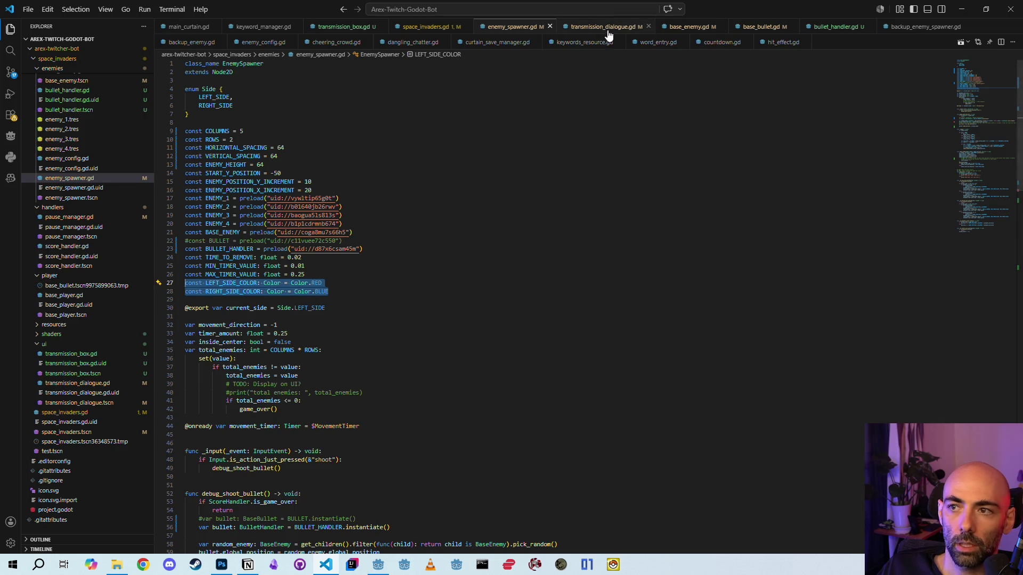
- Paste the side-colour constants near the top of base_enemy.gd
click(685, 26)
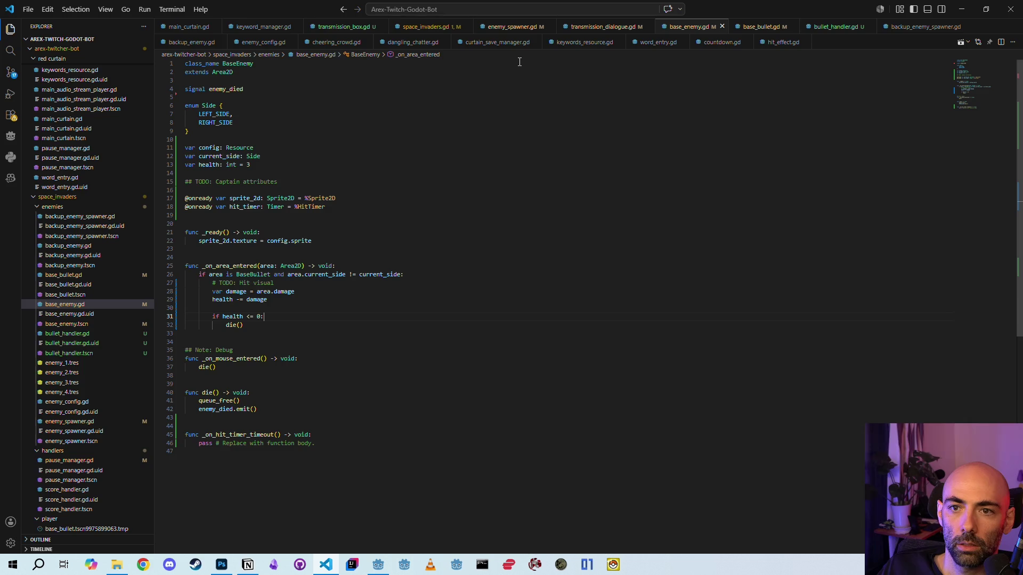
click(256, 72)
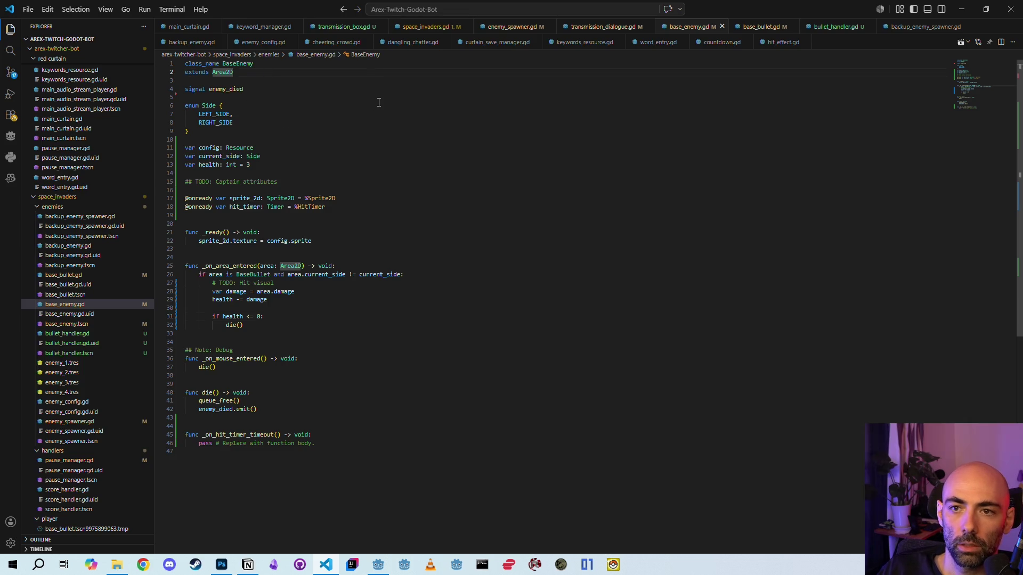
click(381, 90)
click(291, 76)
click(295, 90)
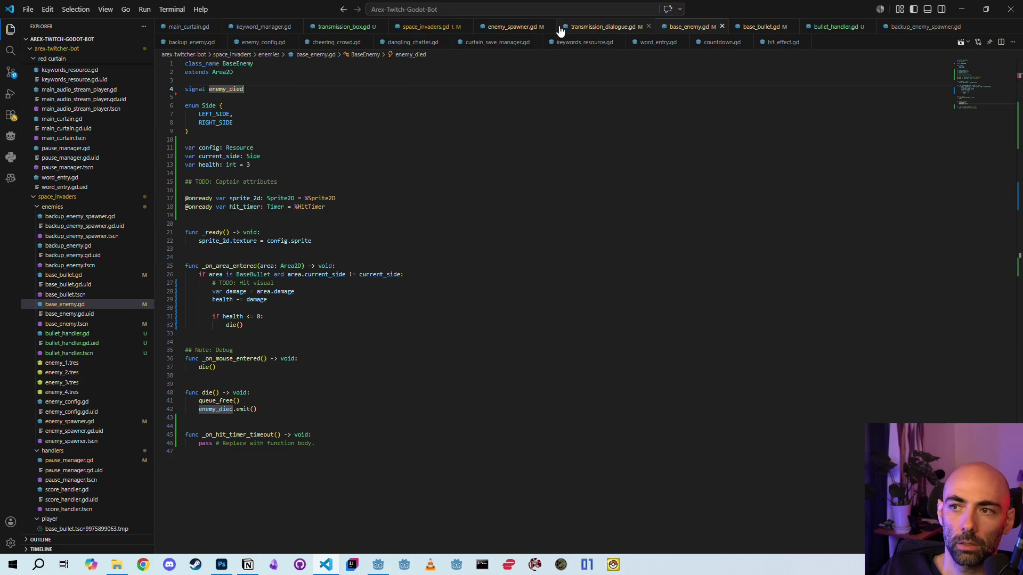
click(510, 28)
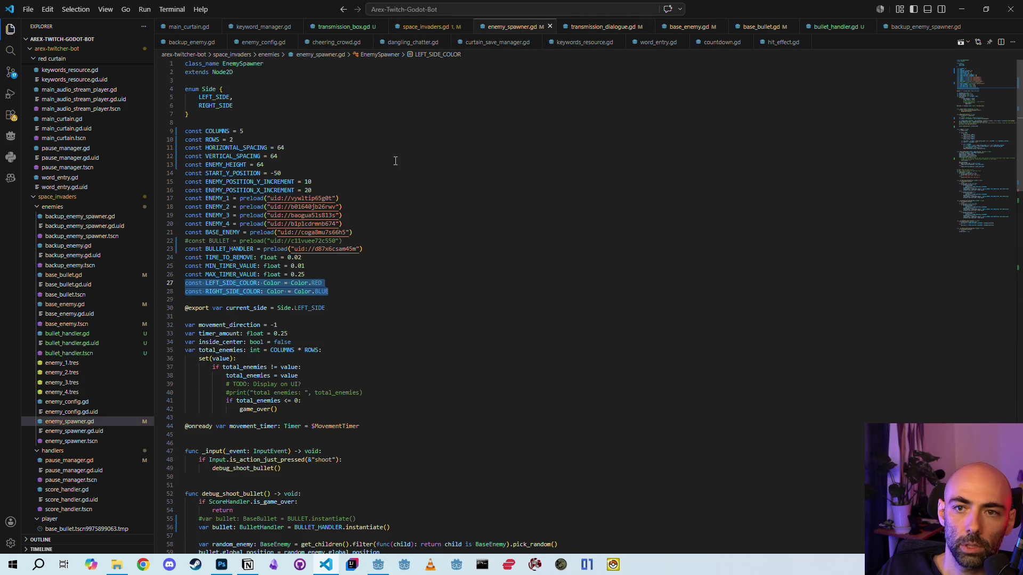
click(692, 28)
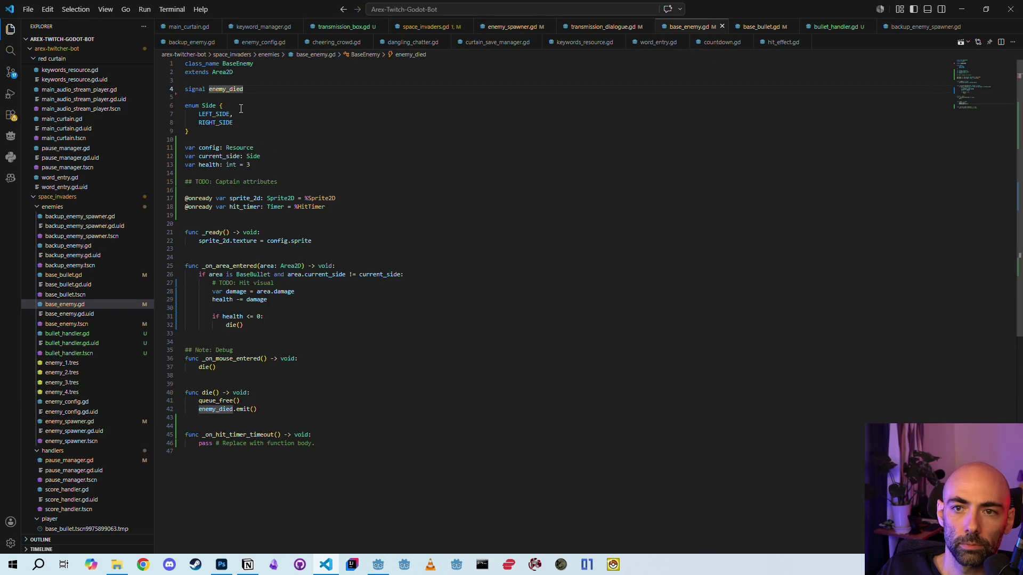
click(243, 137)
key(ctrl+v)
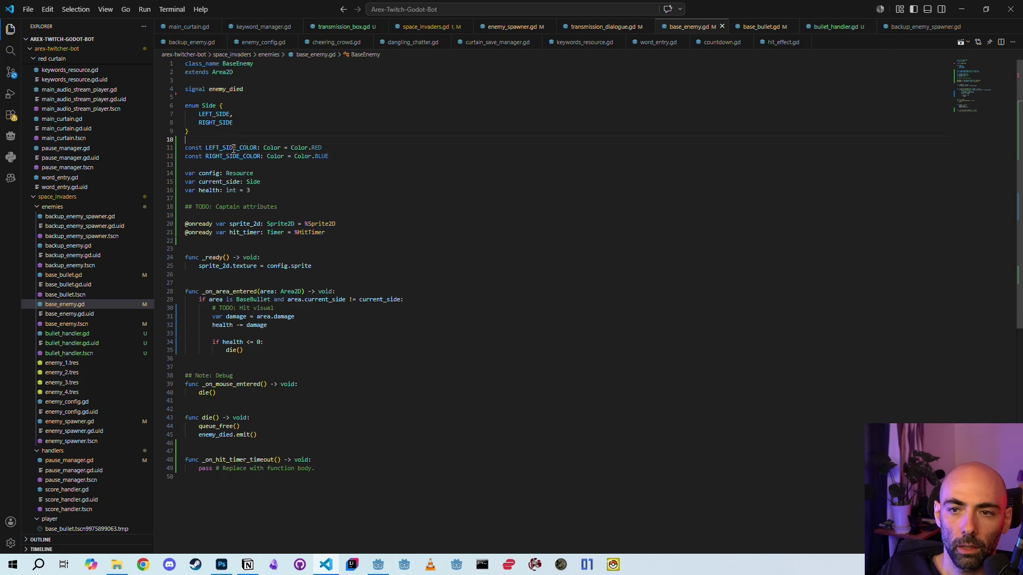
- Add 'const HIT_EFFECT_COLOR: Color = Color.WHITE' below the colour constants and save
double_click(234, 148)
double_click(354, 158)
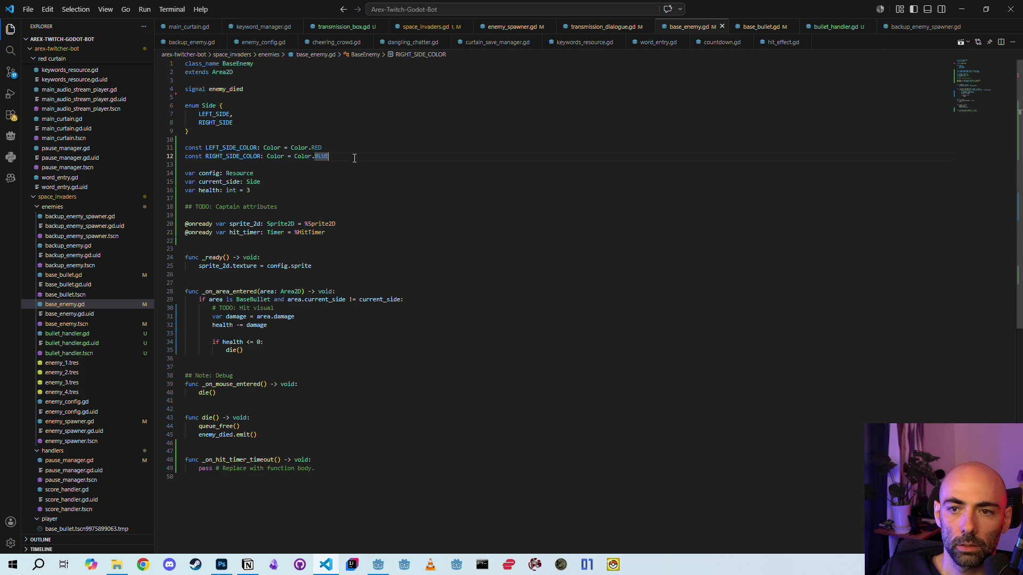
click(354, 158)
key(Return)
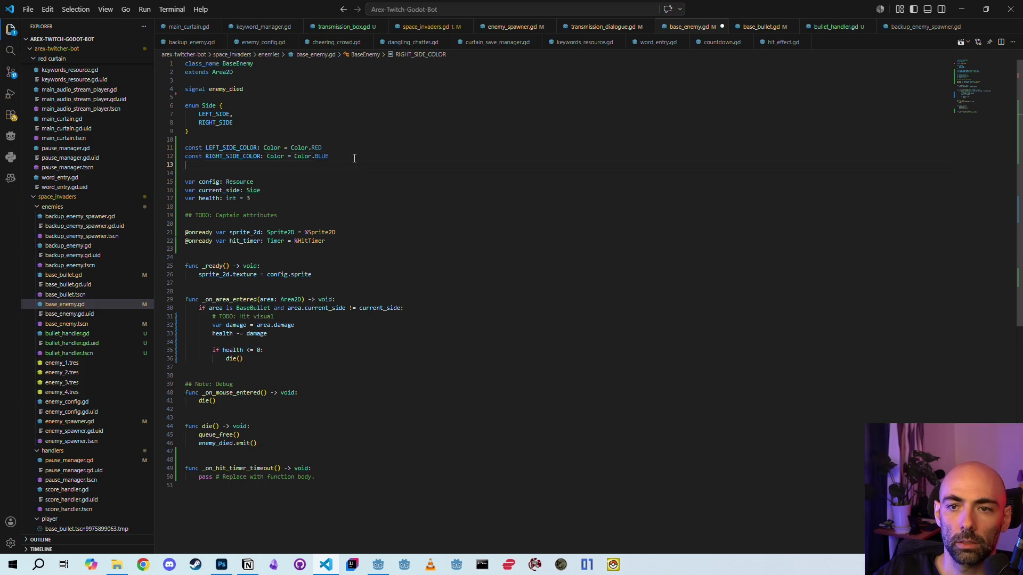
text(const )
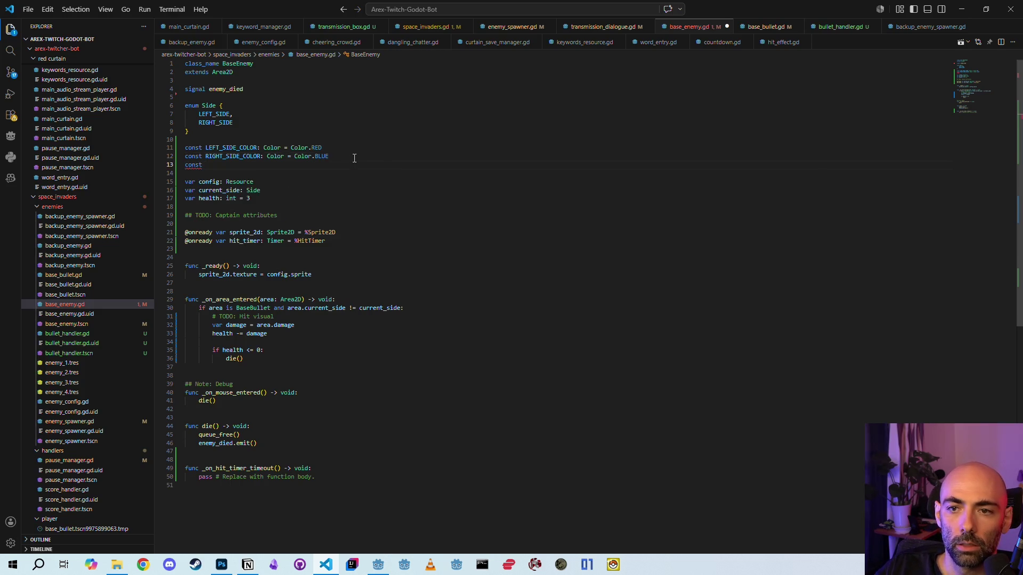
text(HIT)
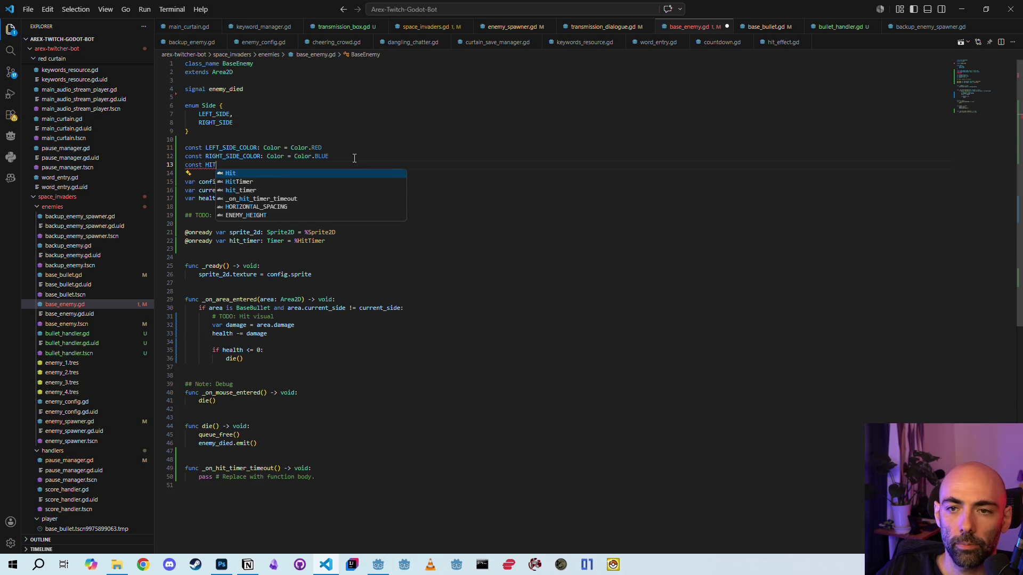
text(_EFFECT_)
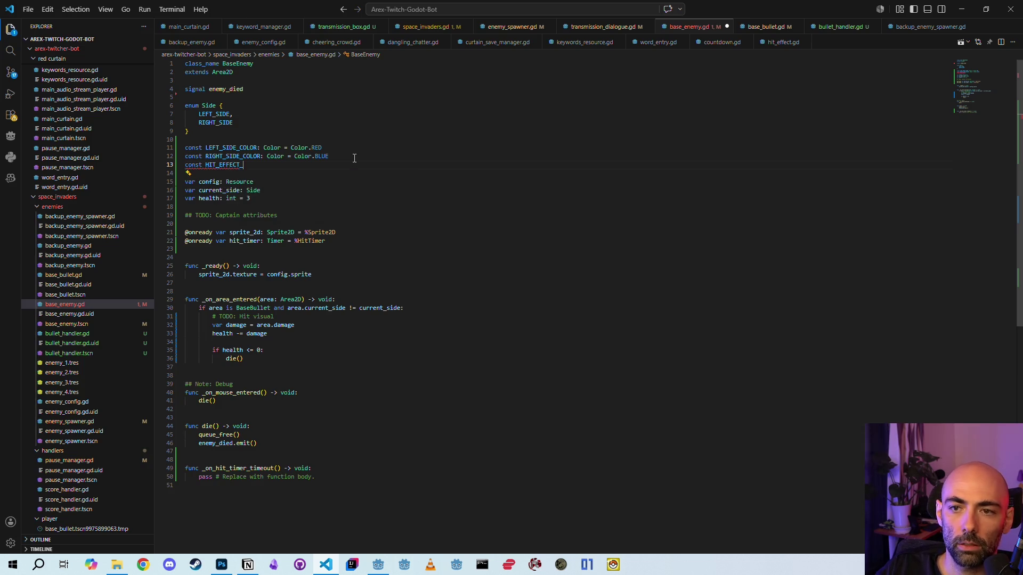
text(COLOR: Color)
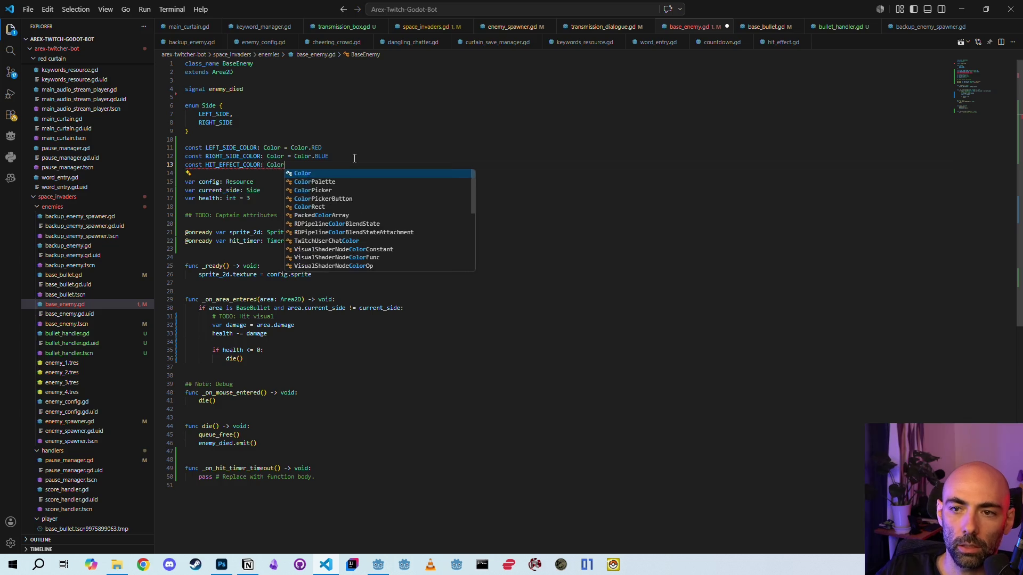
text( = Color.WHITE)
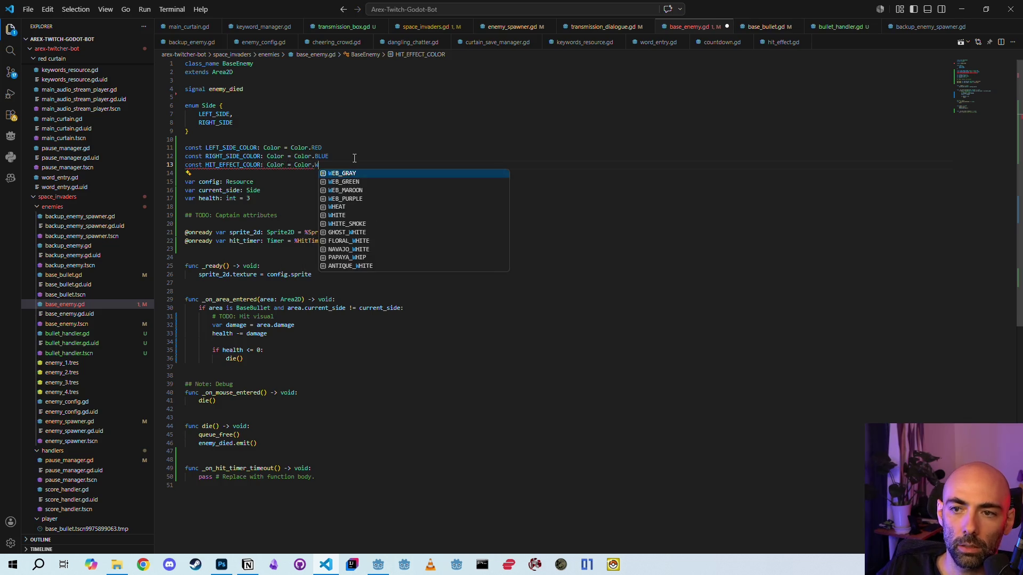
key(ctrl+s)
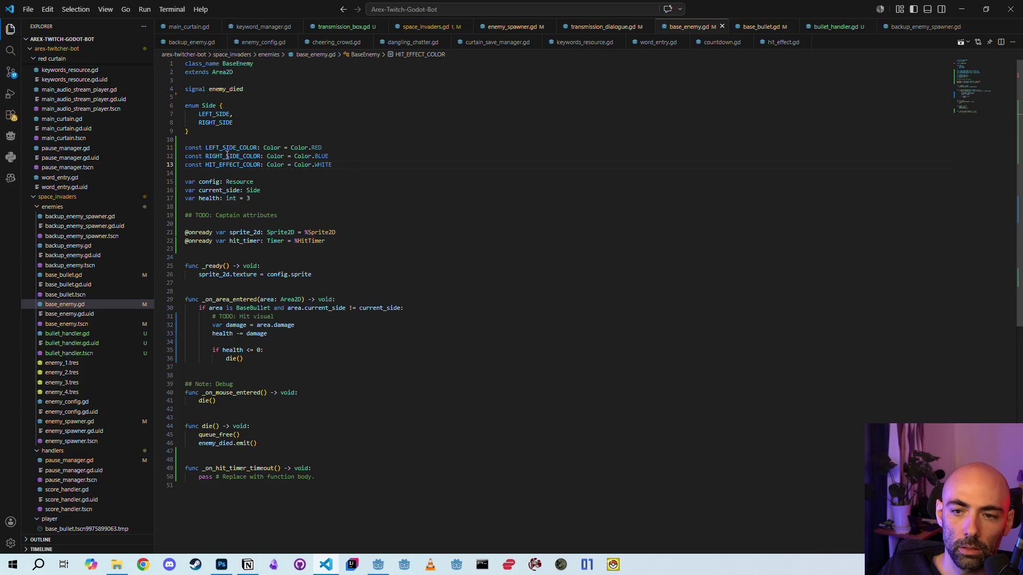
- Add 'sprite_2d.modulate = HIT_EFFECT_COLOR' after 'health -= damage' using autocomplete
double_click(233, 165)
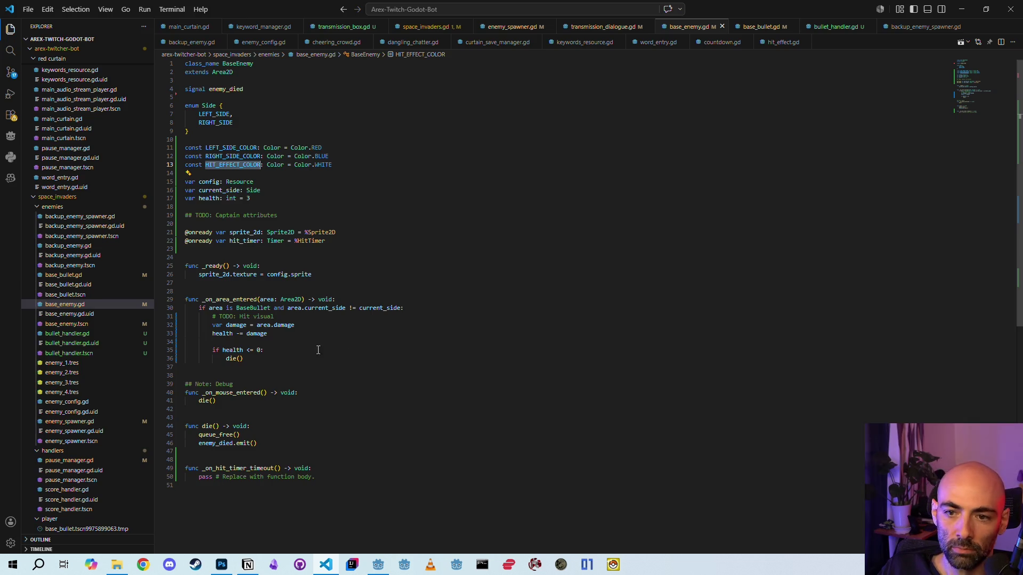
click(279, 334)
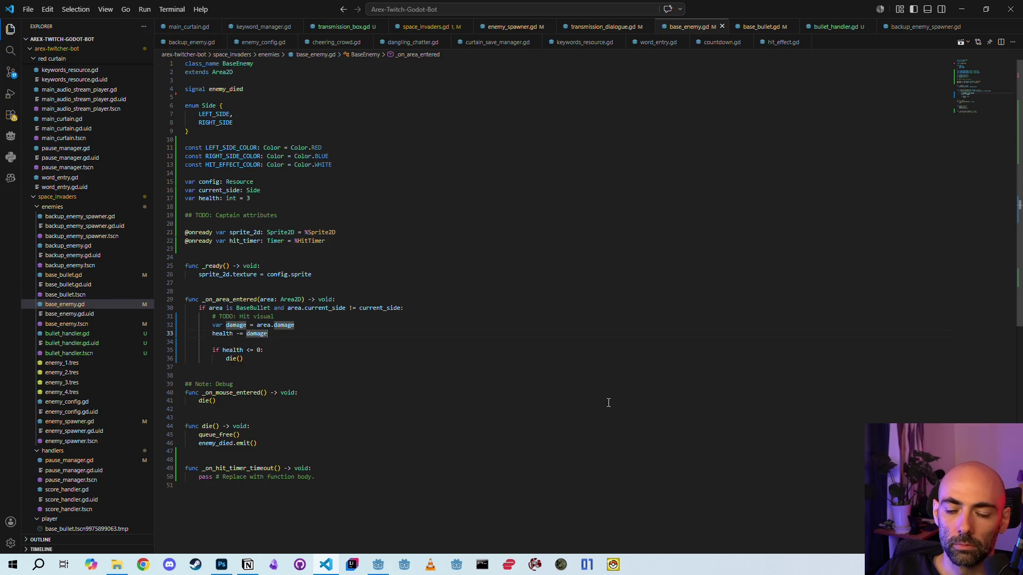
key(Return)
key(Return)
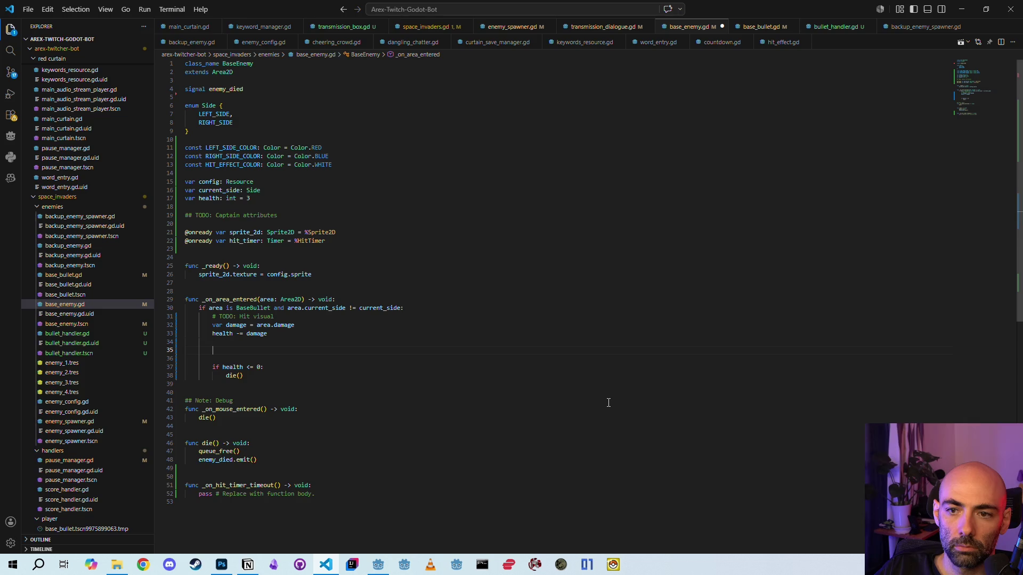
text(sp)
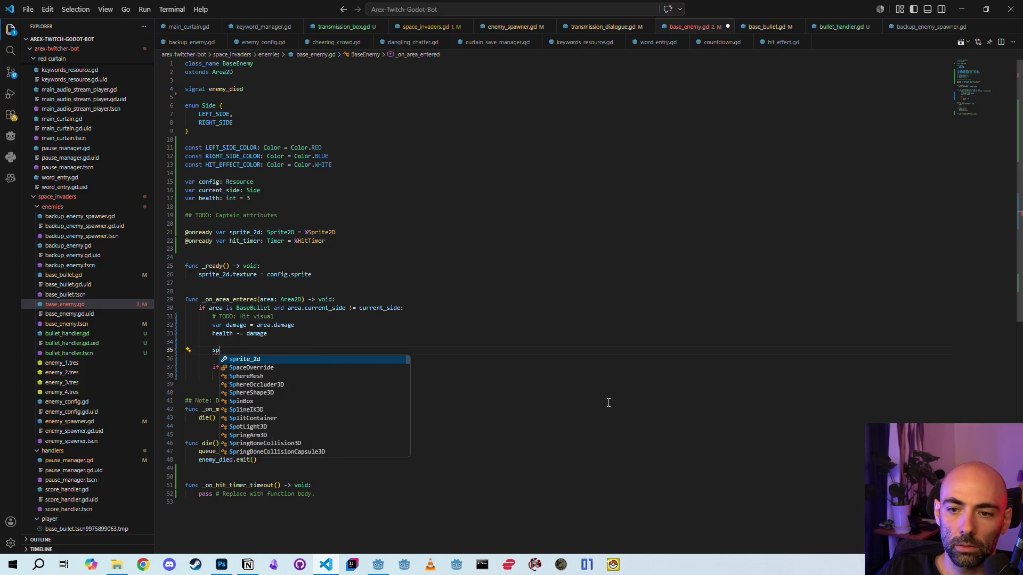
key(Return)
text(.modul)
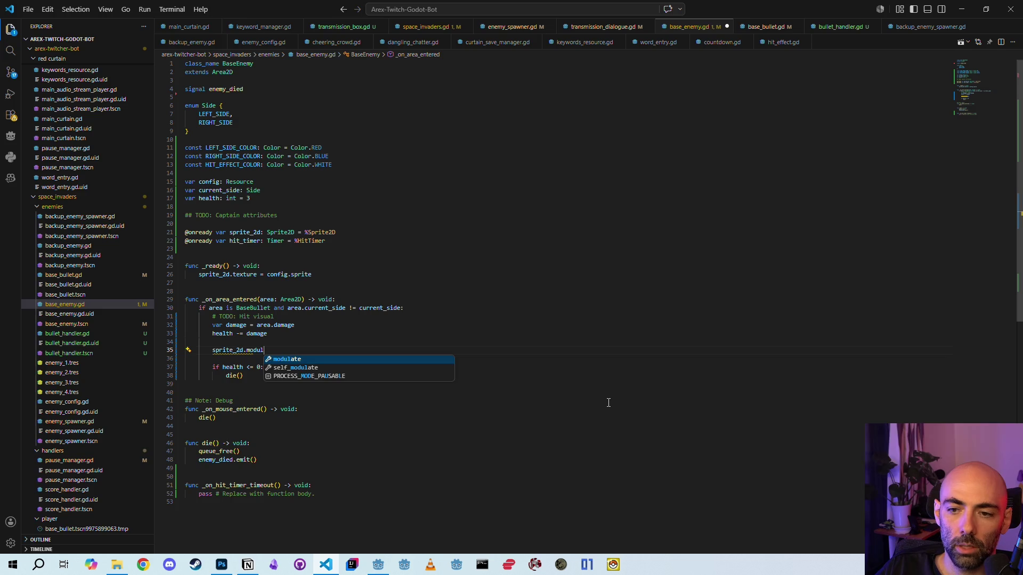
key(Return)
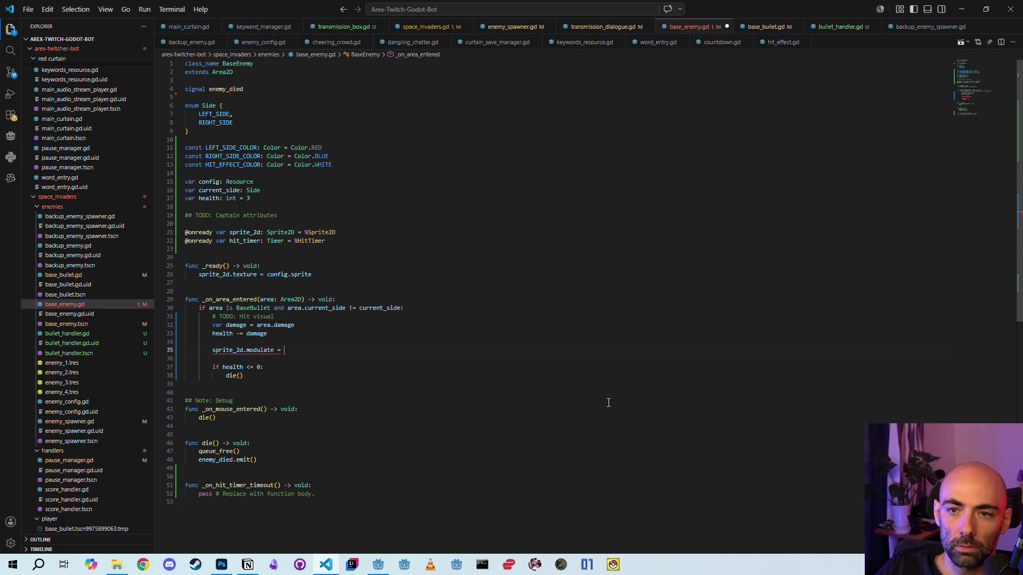
text(HIT_EFFECT_COLOR)
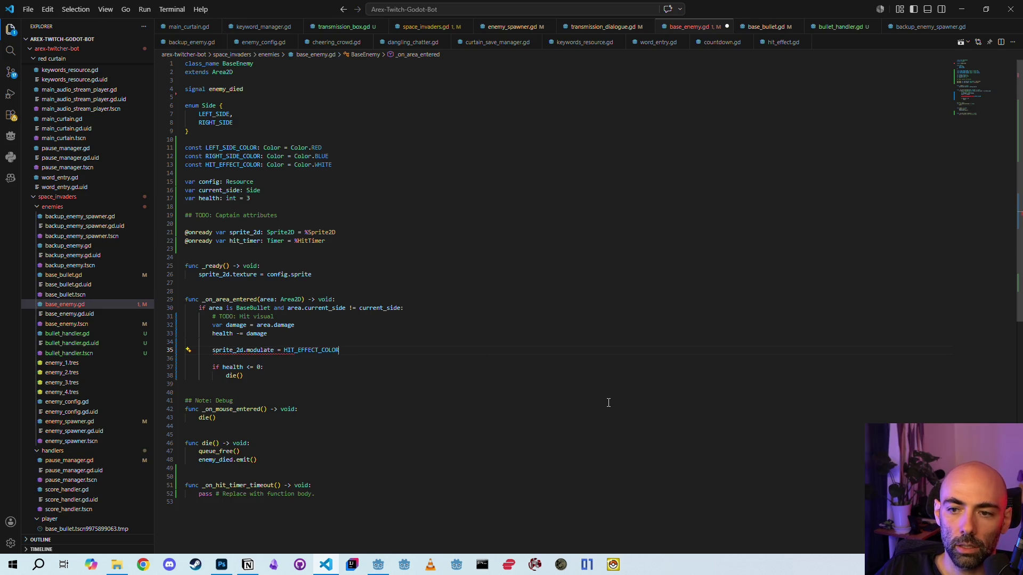
key(Return)
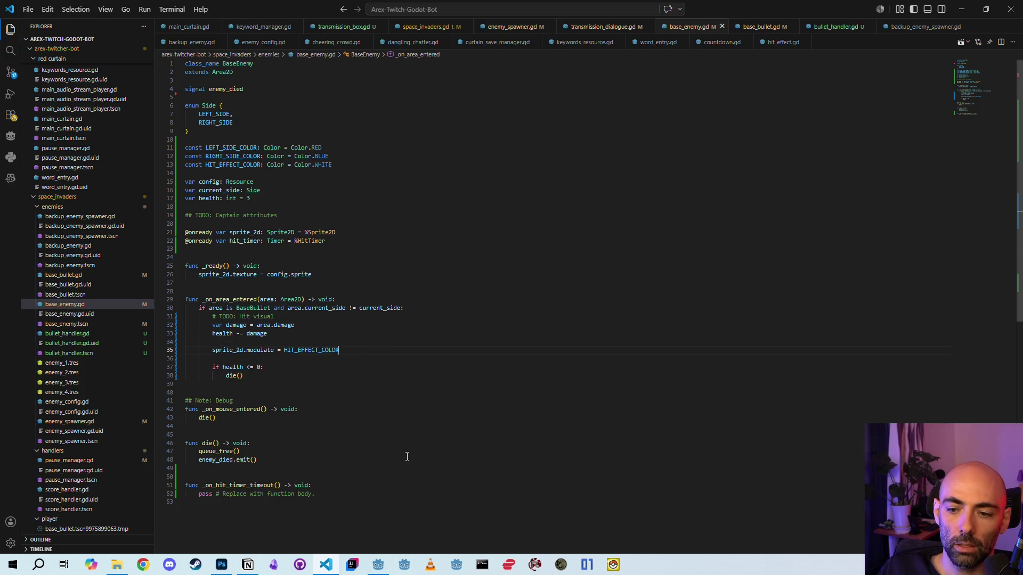
- In Godot's Inspector, make the HitTimer one-shot with a 0.05 s wait time
click(378, 564)
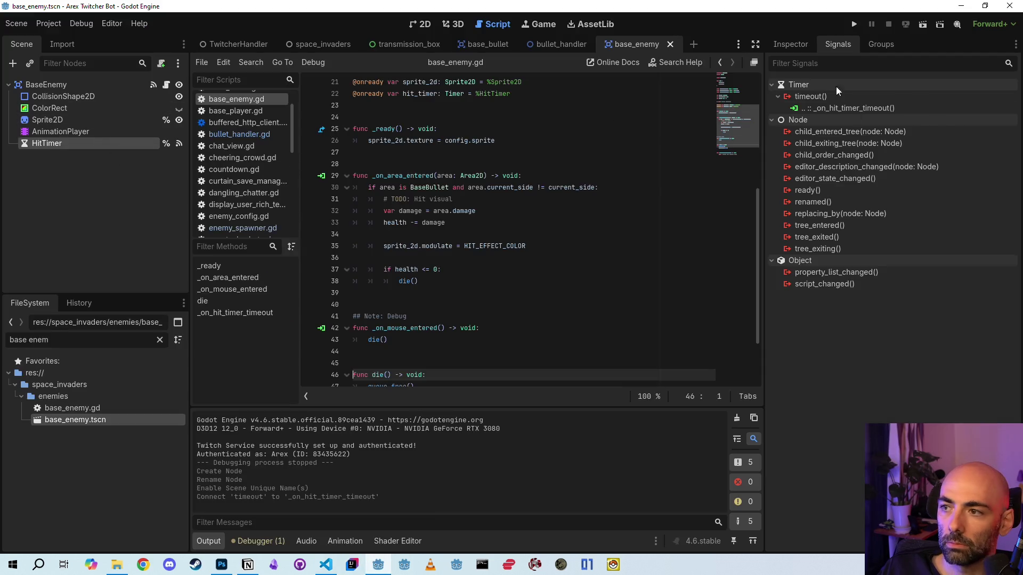
click(794, 45)
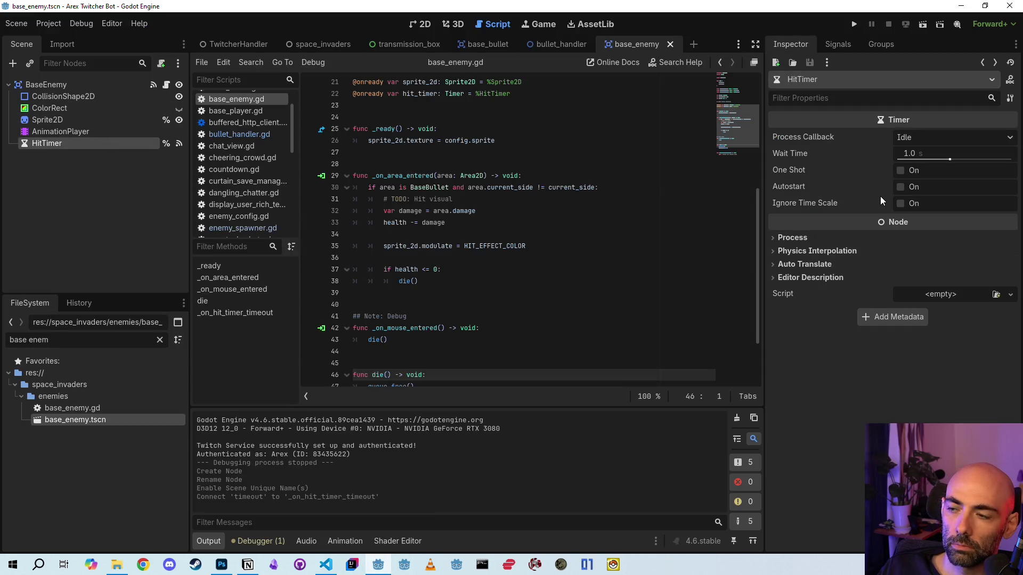
click(901, 171)
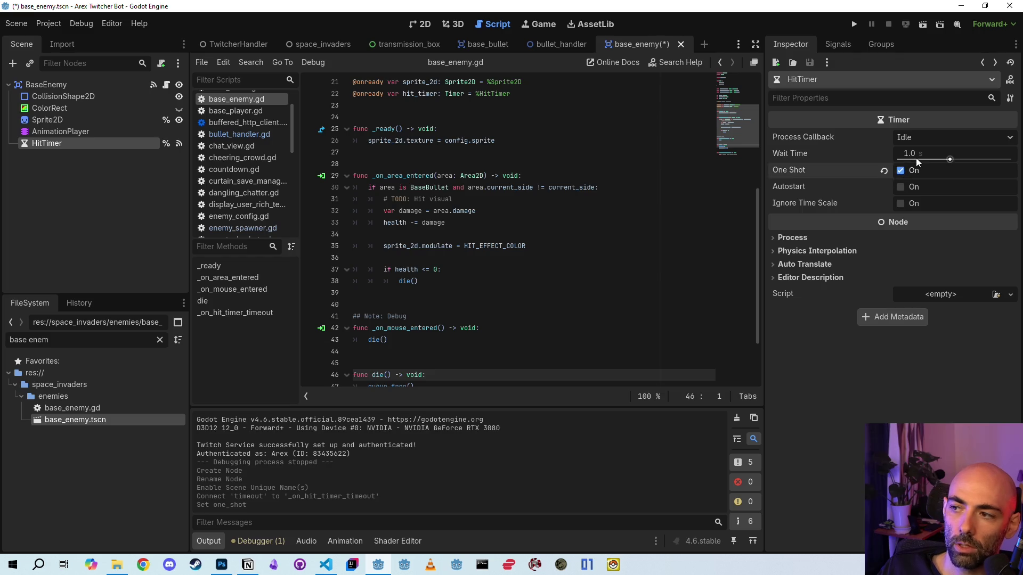
click(922, 154)
text(0.1)
key(Return)
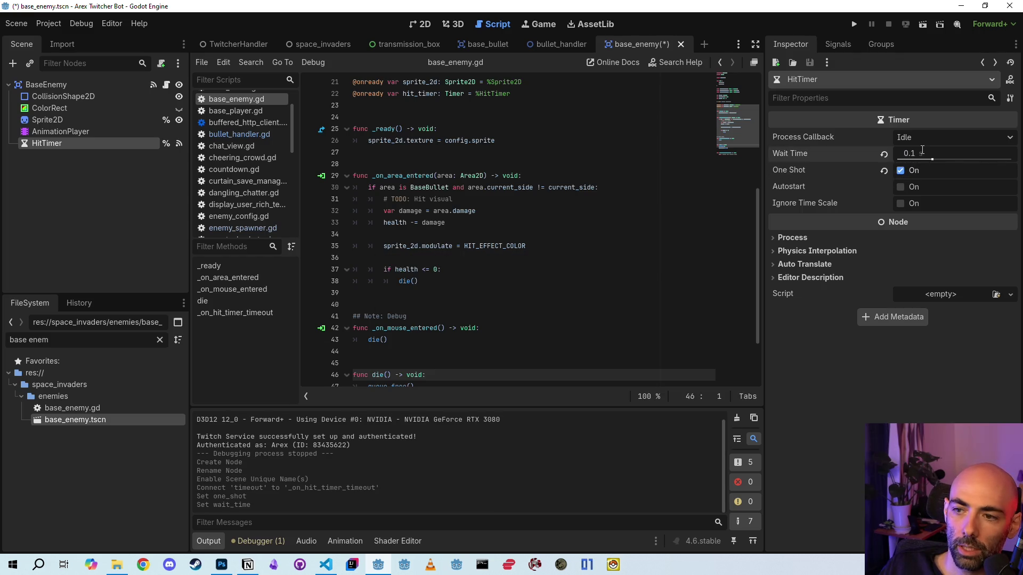
click(923, 150)
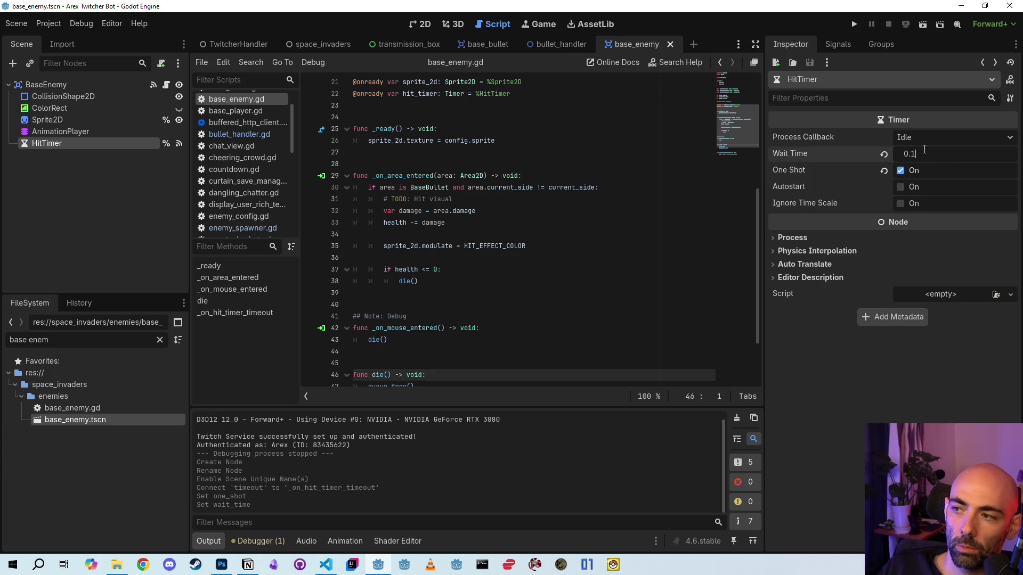
text(0.05)
key(Return)
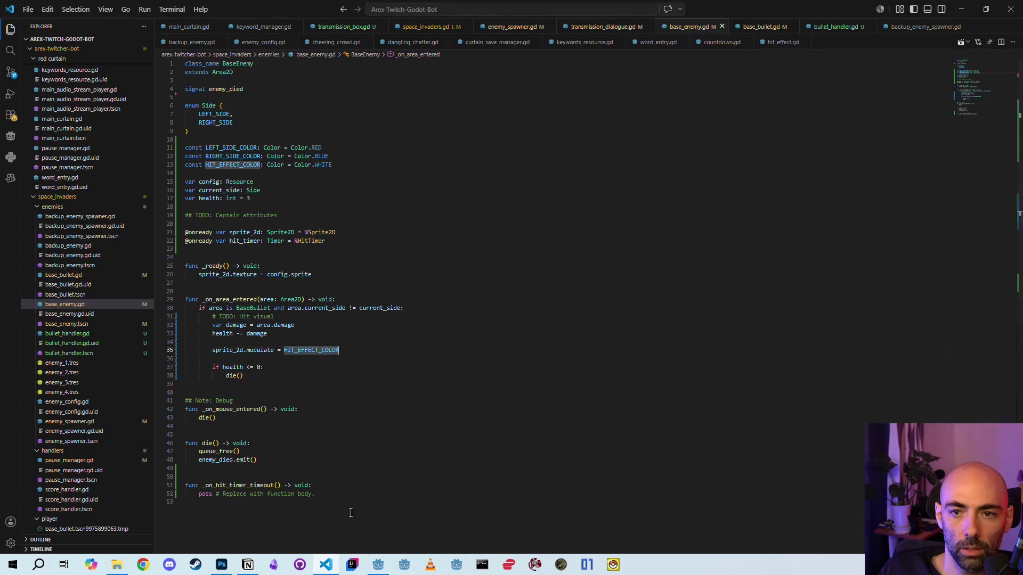
- Replace the pass in _on_hit_timer_timeout with an if check for current_side being the left Side
click(327, 565)
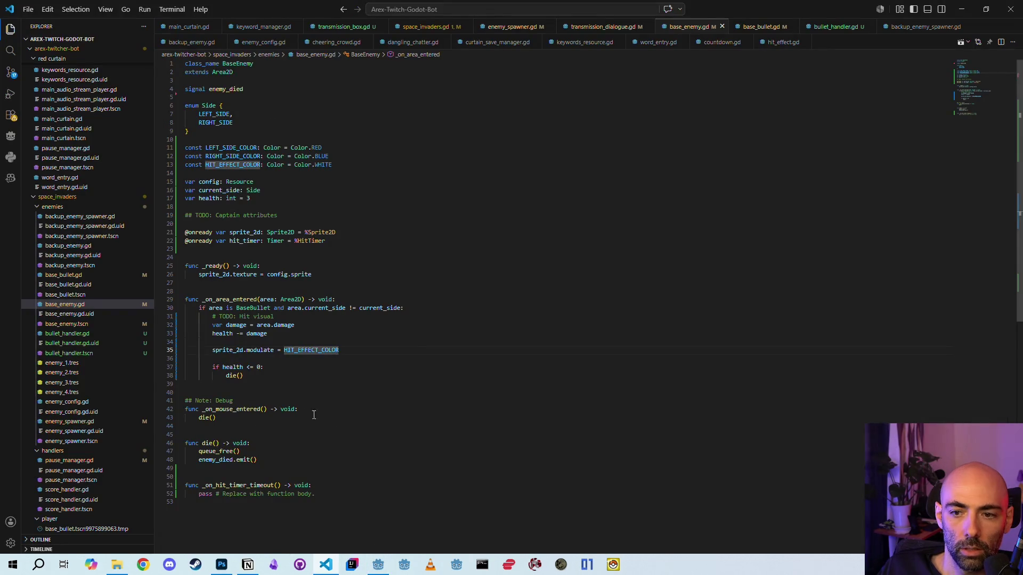
click(231, 351)
click(371, 353)
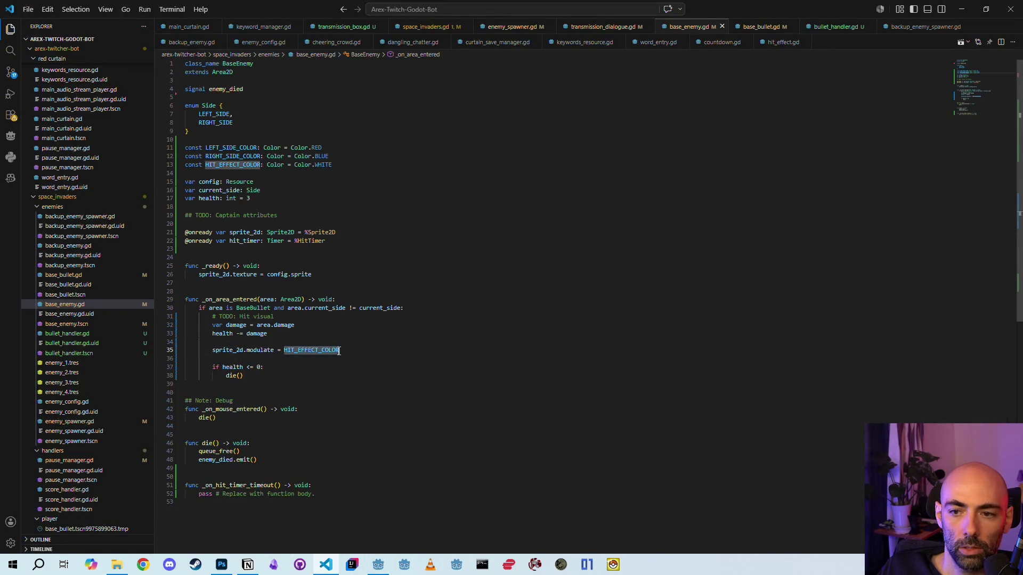
click(335, 487)
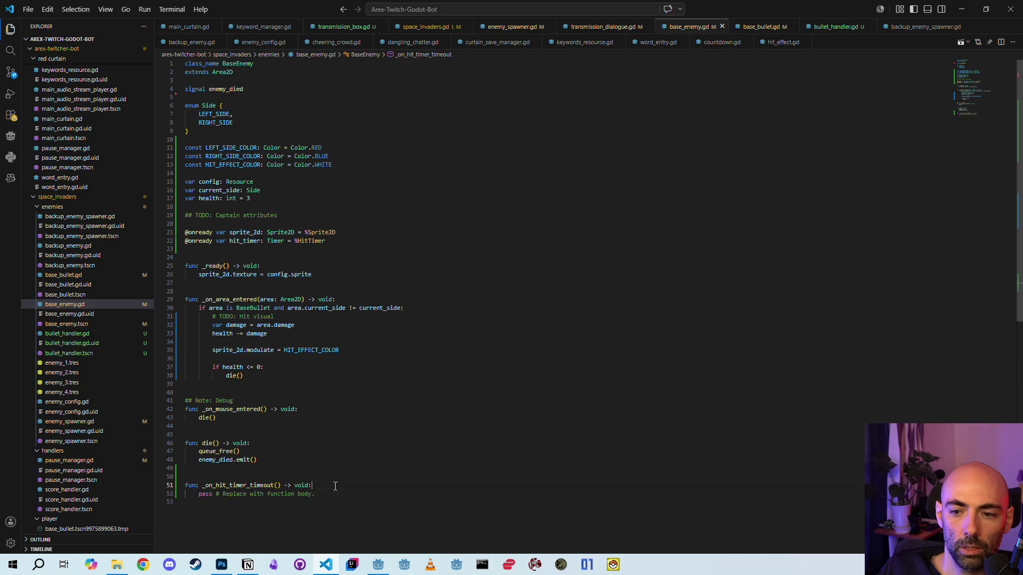
shift+click(198, 494)
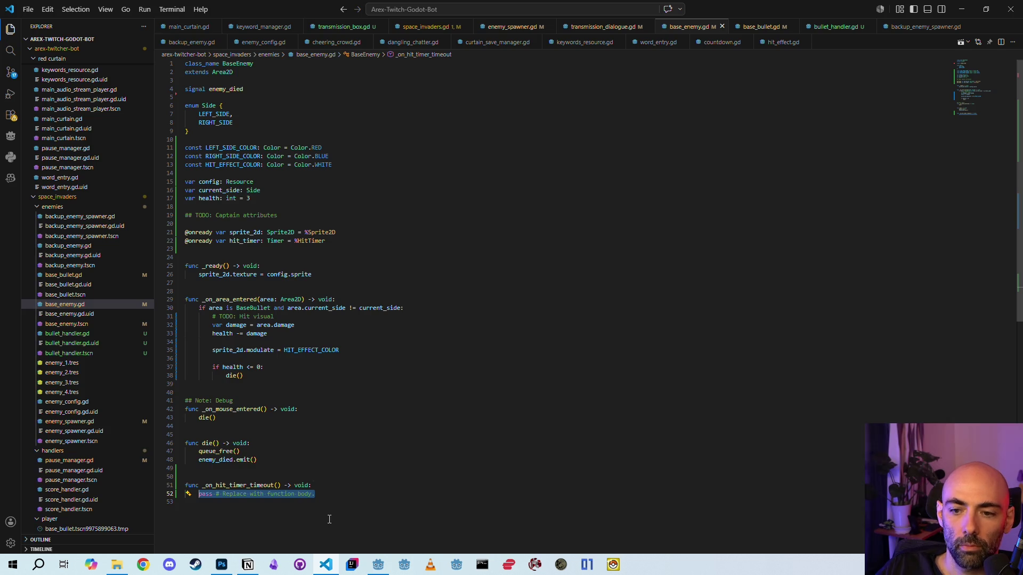
text(if )
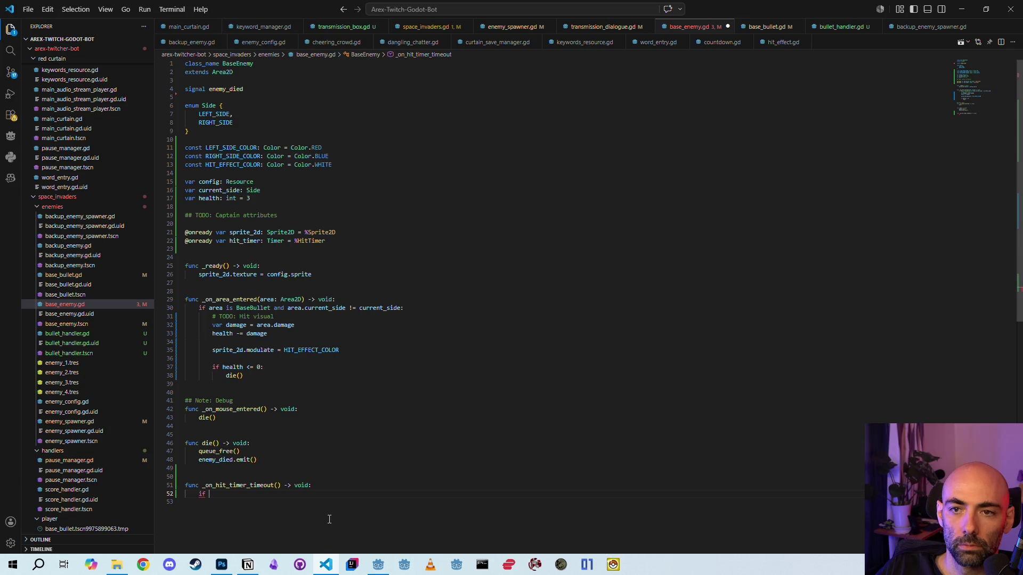
text(curen)
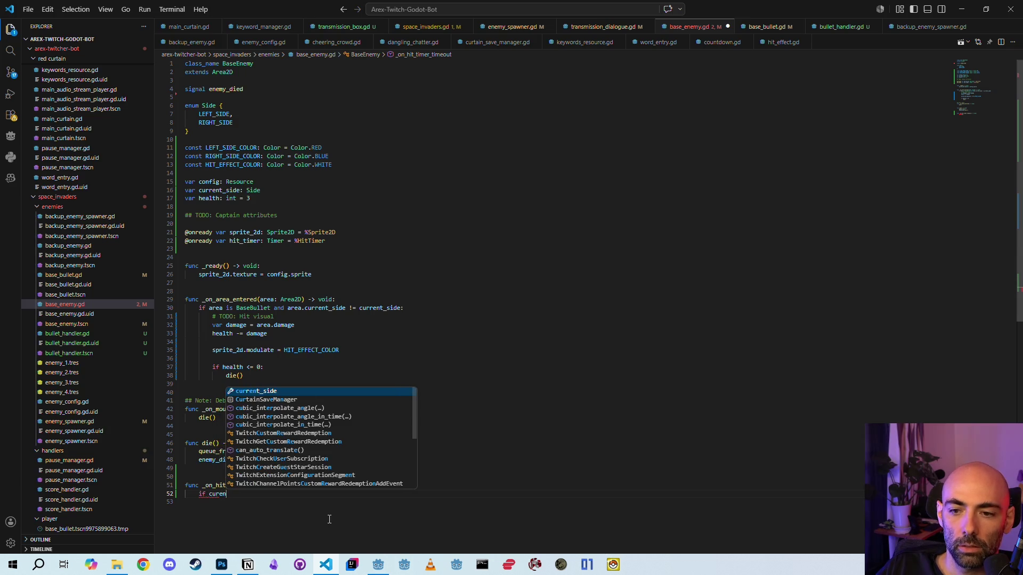
key(Return)
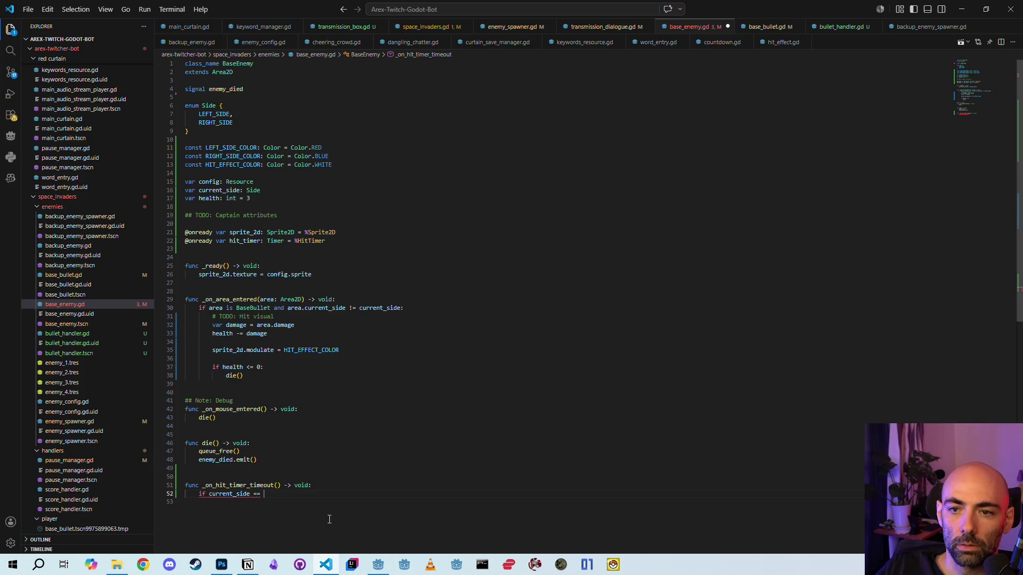
text(LEFT)
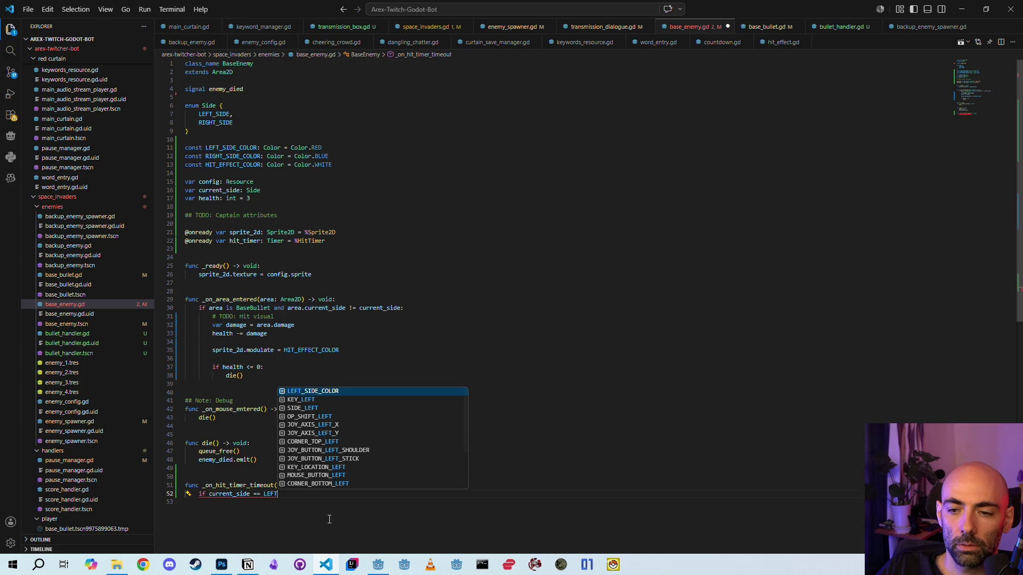
key(BackSpace)
key(BackSpace)
key(BackSpace)
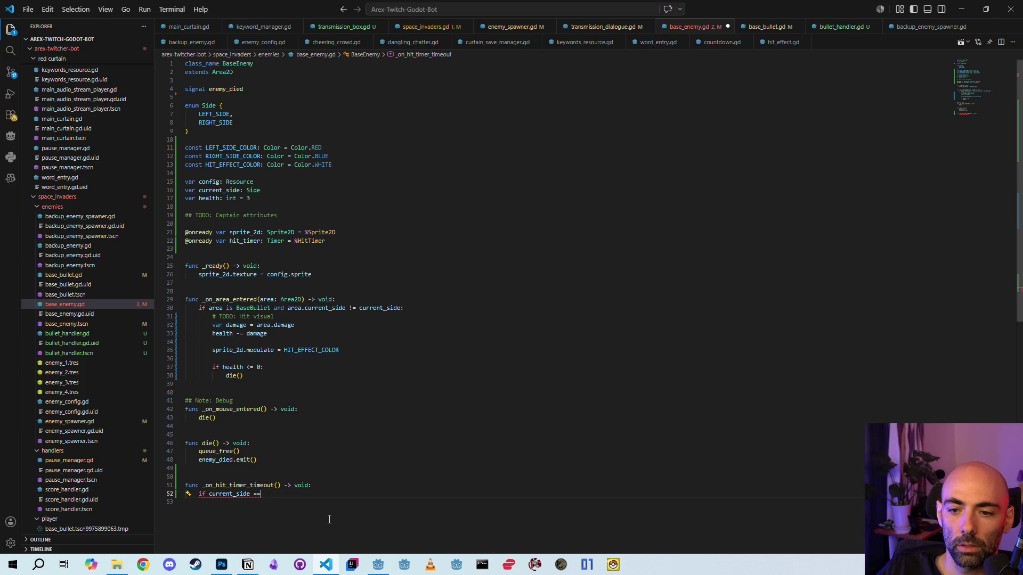
text(Side.LE)
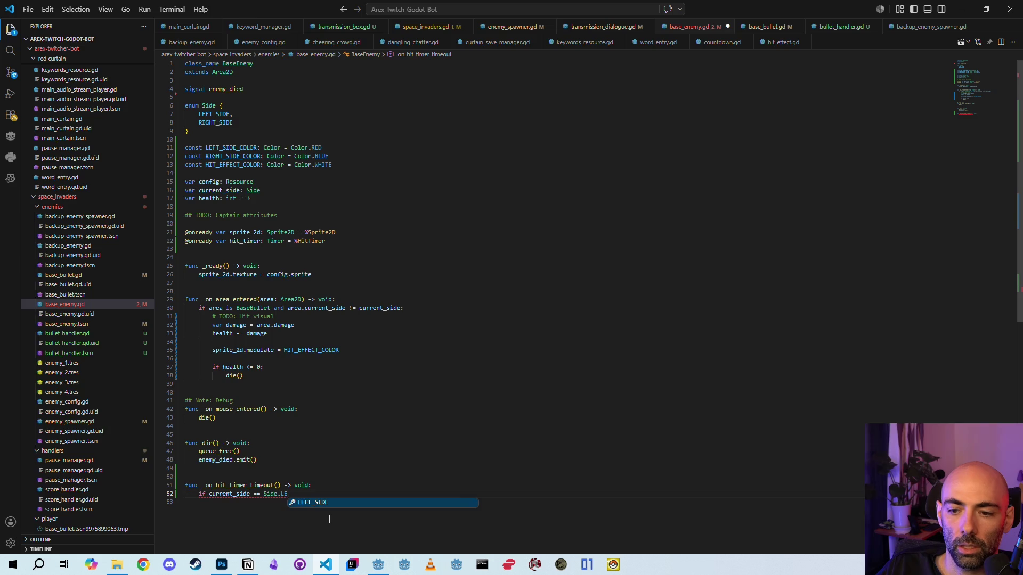
key(Tab)
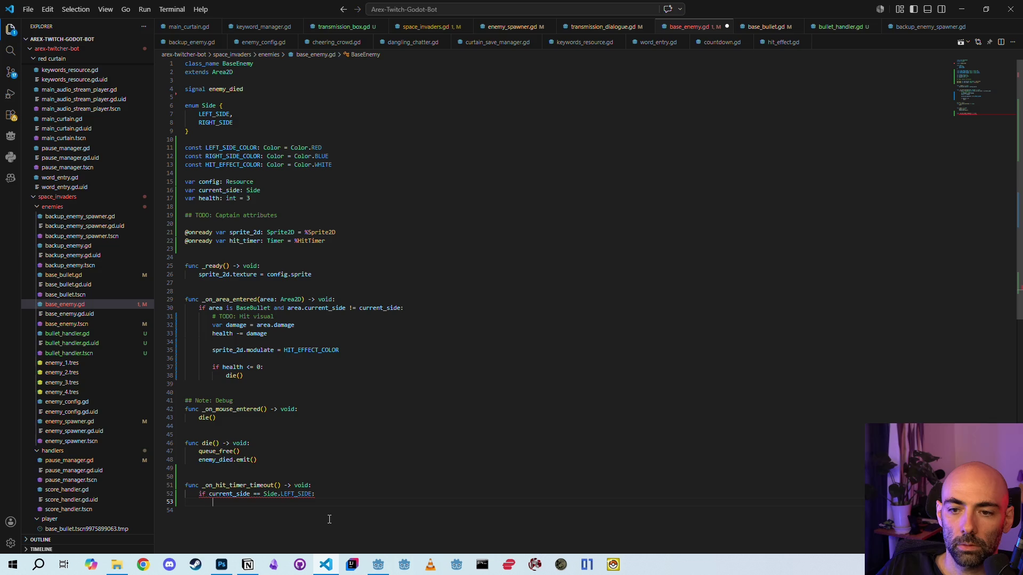
- In that branch set sprite_2d.modulate to LEFT_SIDE_COLOR, then add an else branch
text(sprite_2d)
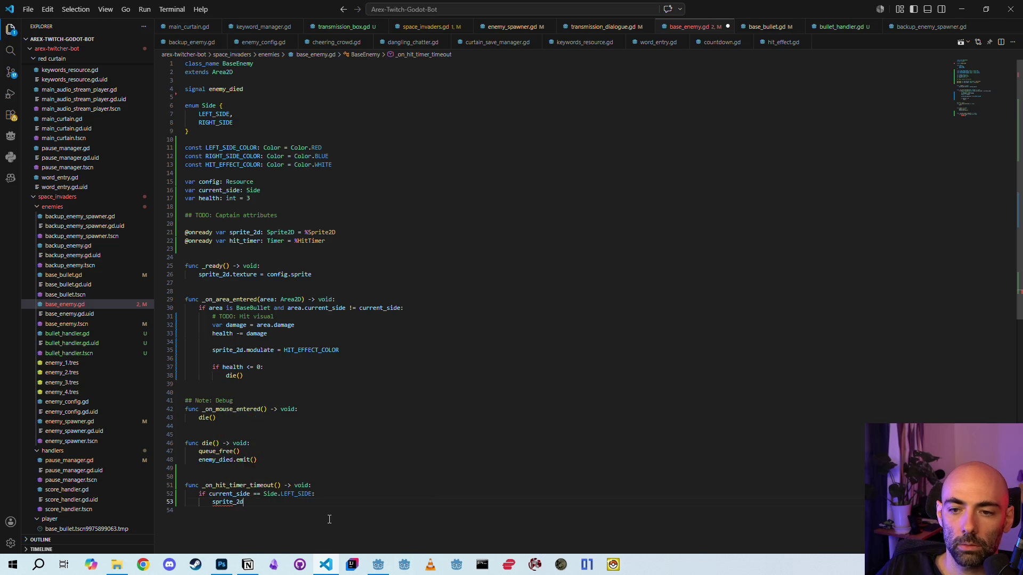
text(.mod)
key(Tab)
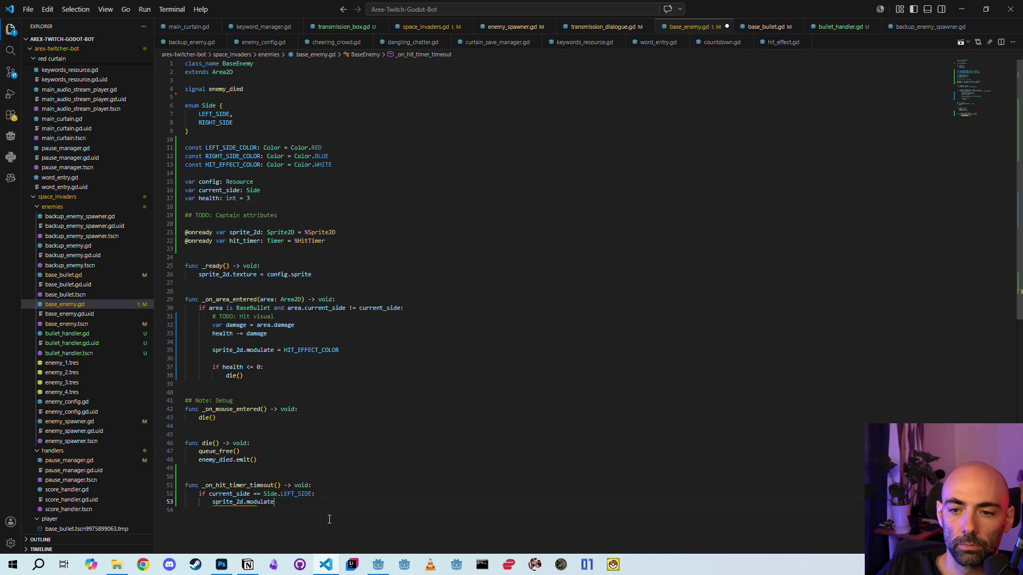
text( = LEFT)
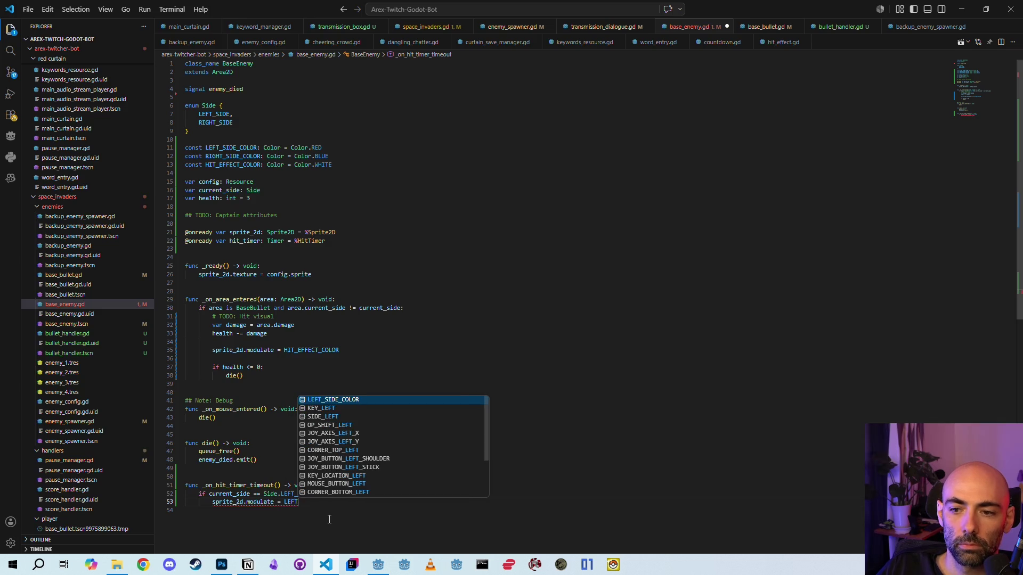
key(Tab)
key(Return)
key(BackSpace)
text(else:)
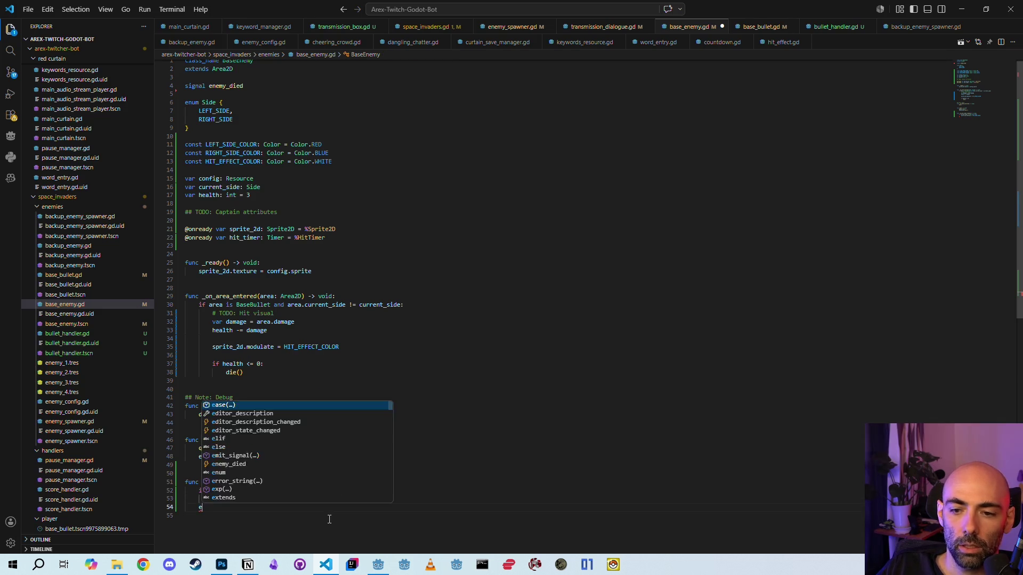
key(Return)
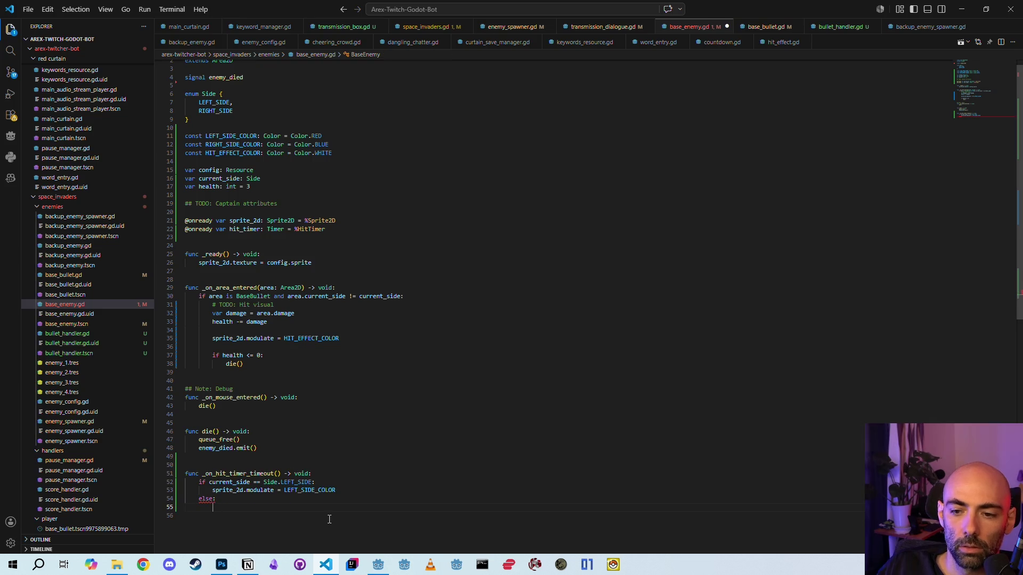
- Under else, set sprite_2d.modulate to RIGHT_SIDE_COLOR and save base_enemy.gd
drag(338, 491, 217, 495)
key(ctrl+c)
click(359, 508)
key(ctrl+v)
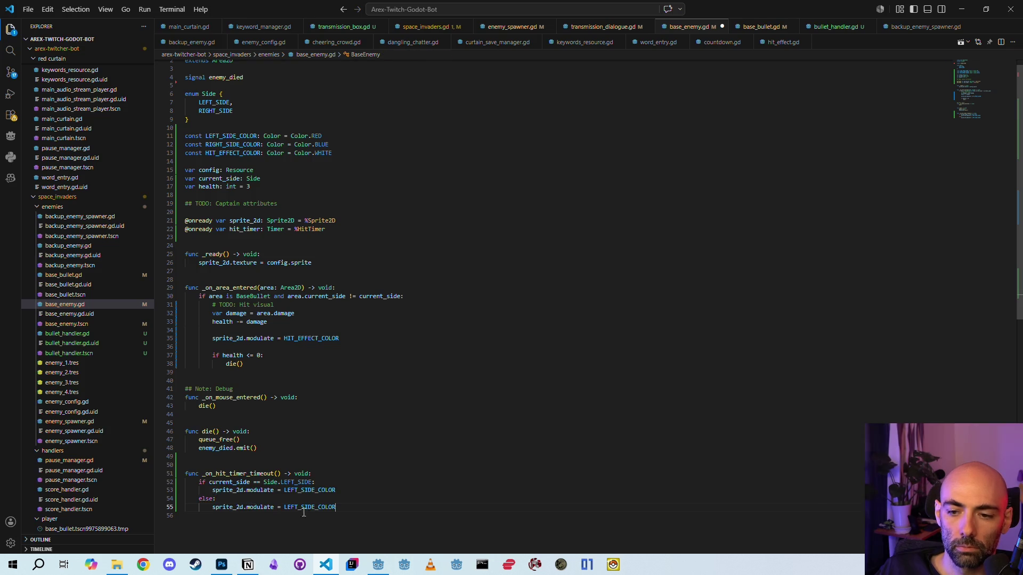
key(ctrl+shift+Left)
text(RIGHT)
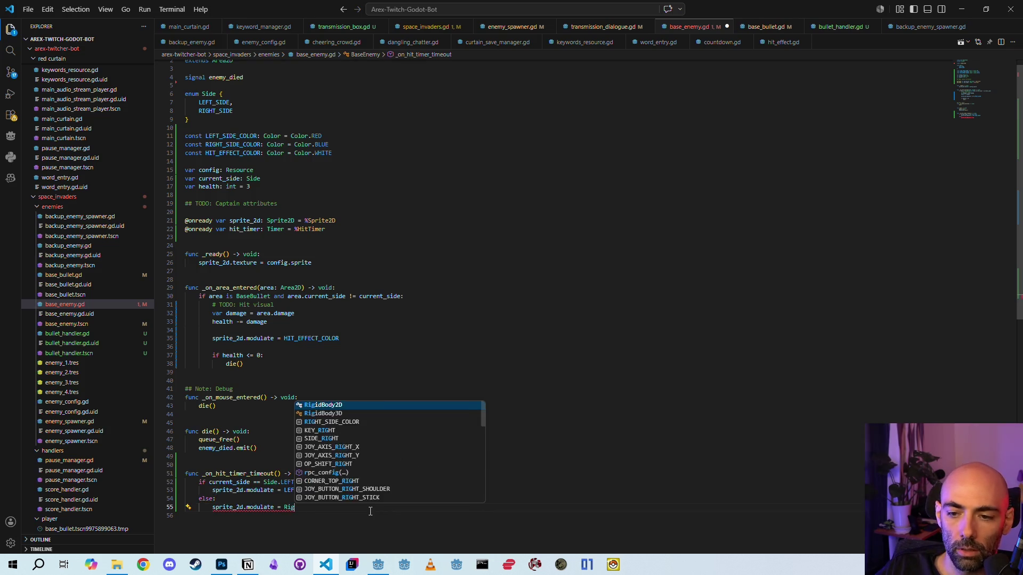
key(Tab)
key(ctrl+s)
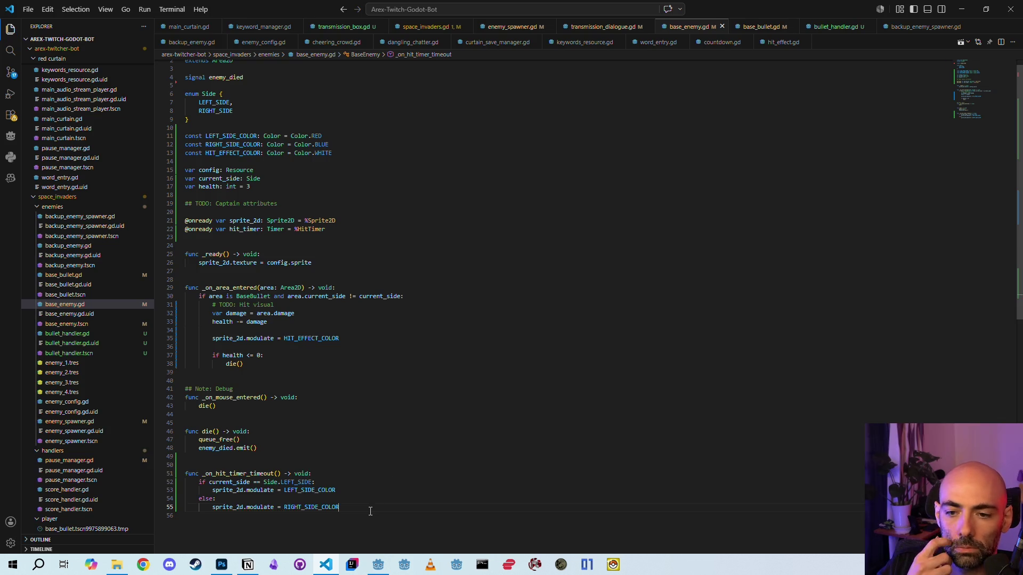
click(378, 565)
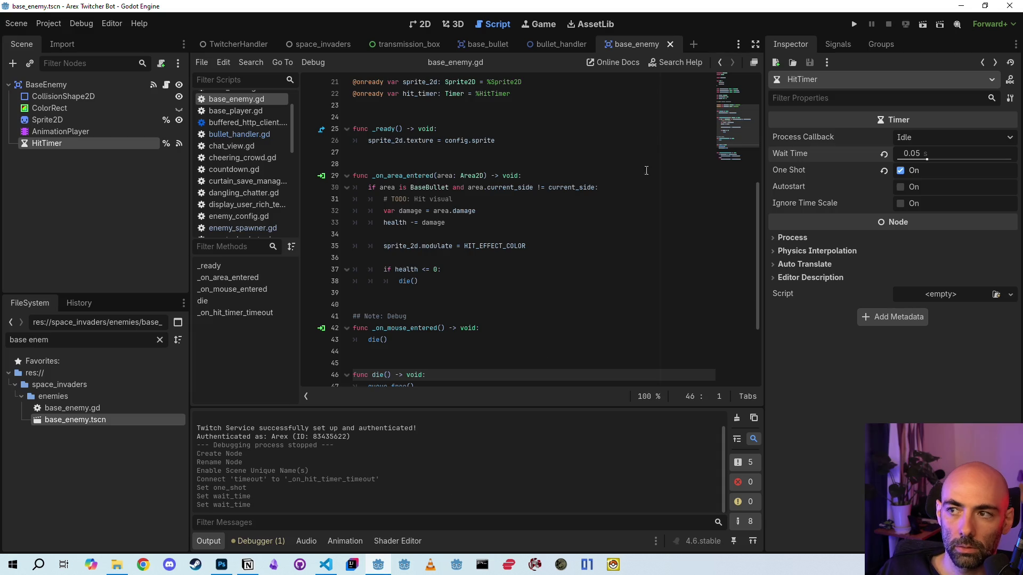
click(852, 25)
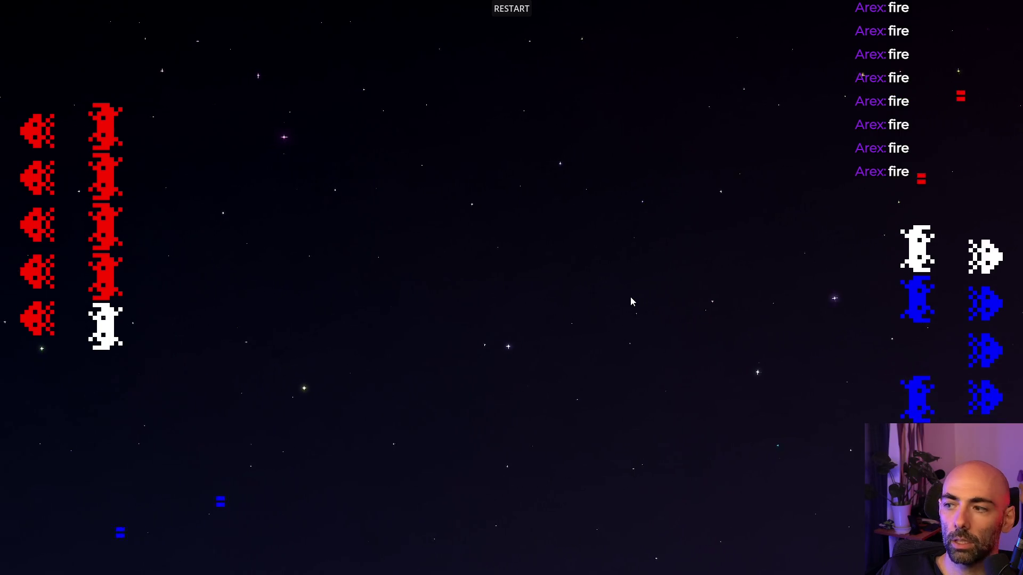
key(F8)
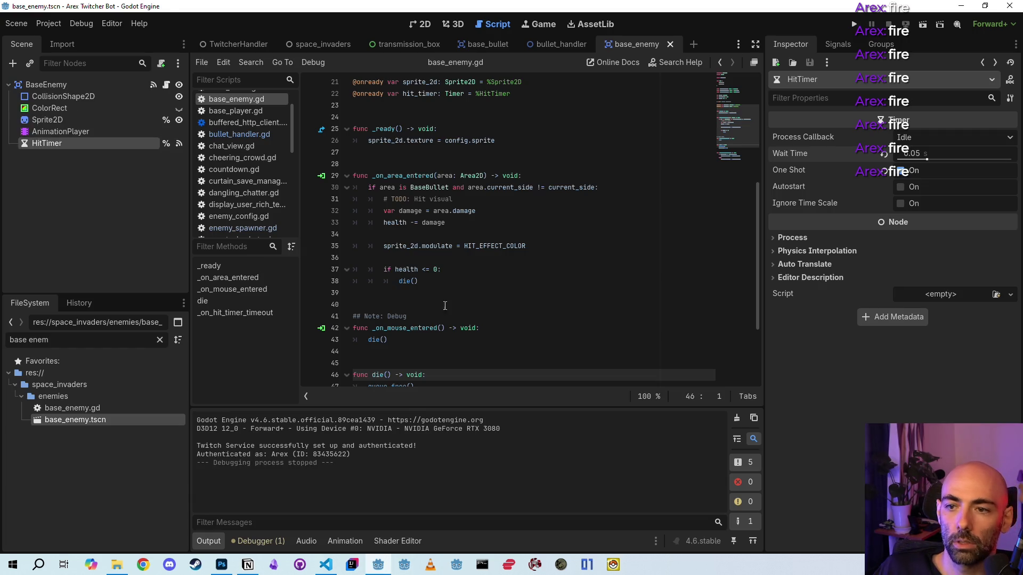
- Call hit_timer.start() right after the HIT_EFFECT_COLOR line in _on_area_entered, then save base_enemy.gd
click(325, 565)
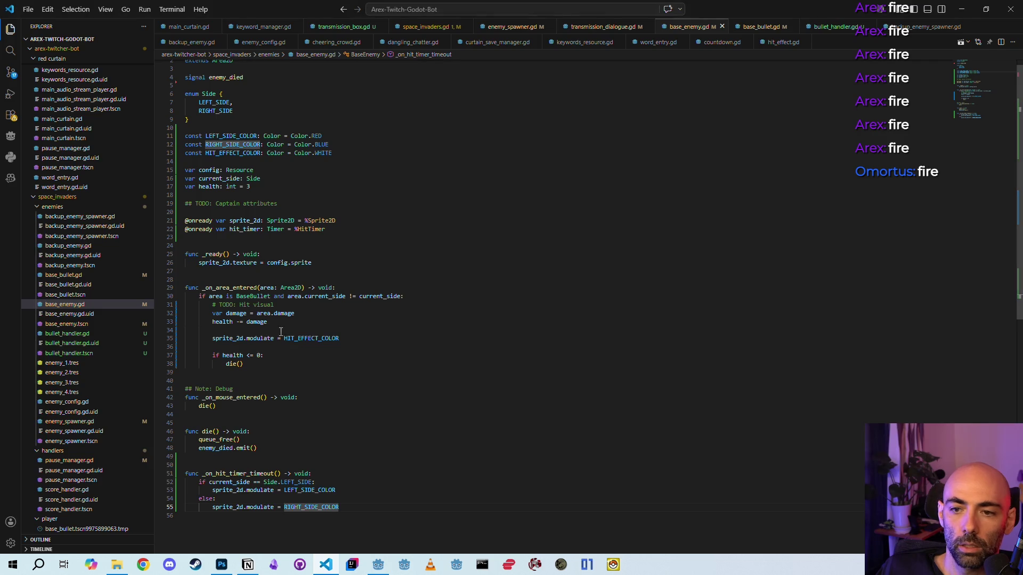
click(355, 342)
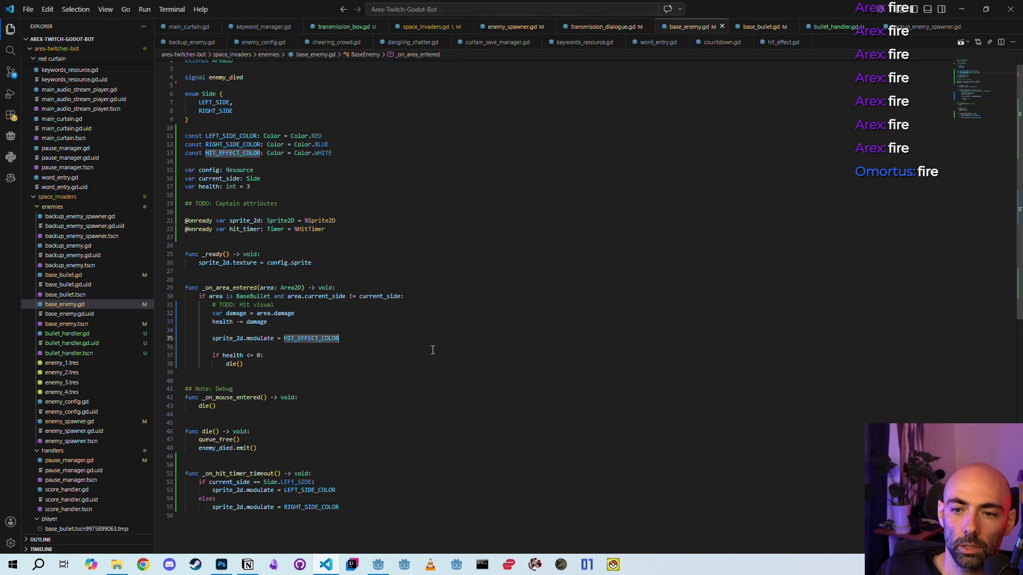
key(Return)
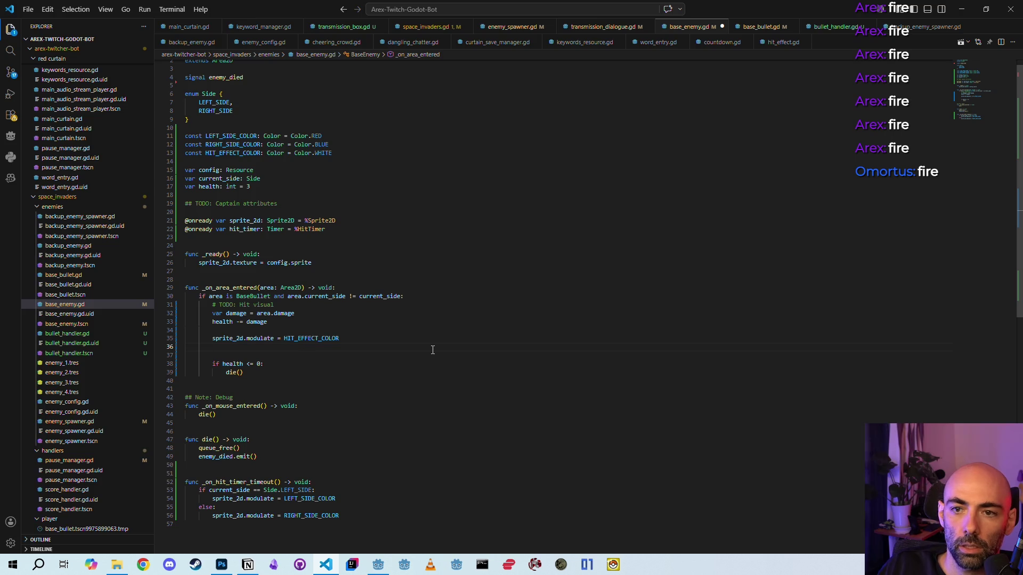
key(ctrl+z)
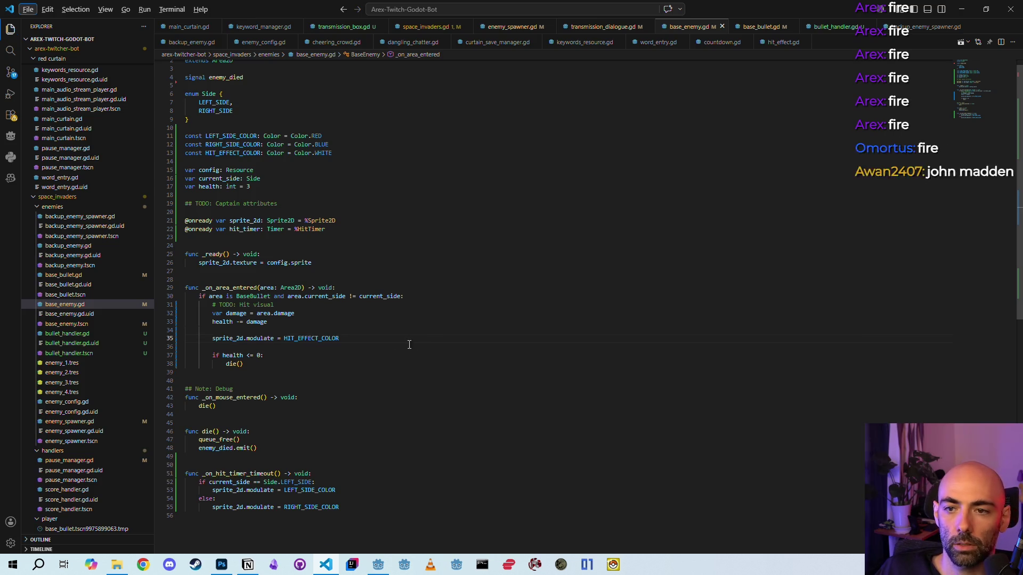
key(Return)
text(hit)
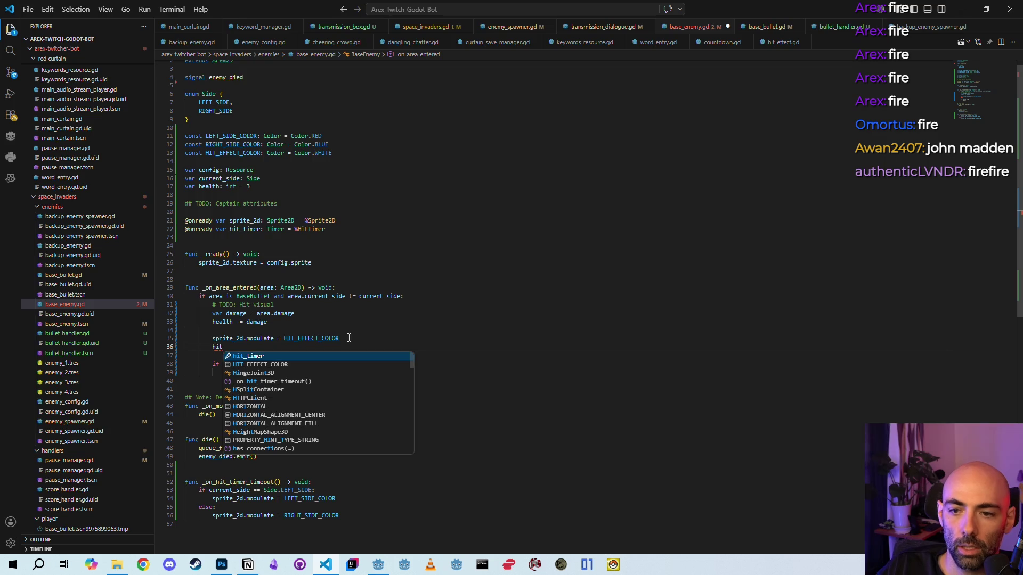
text(_timer.start)
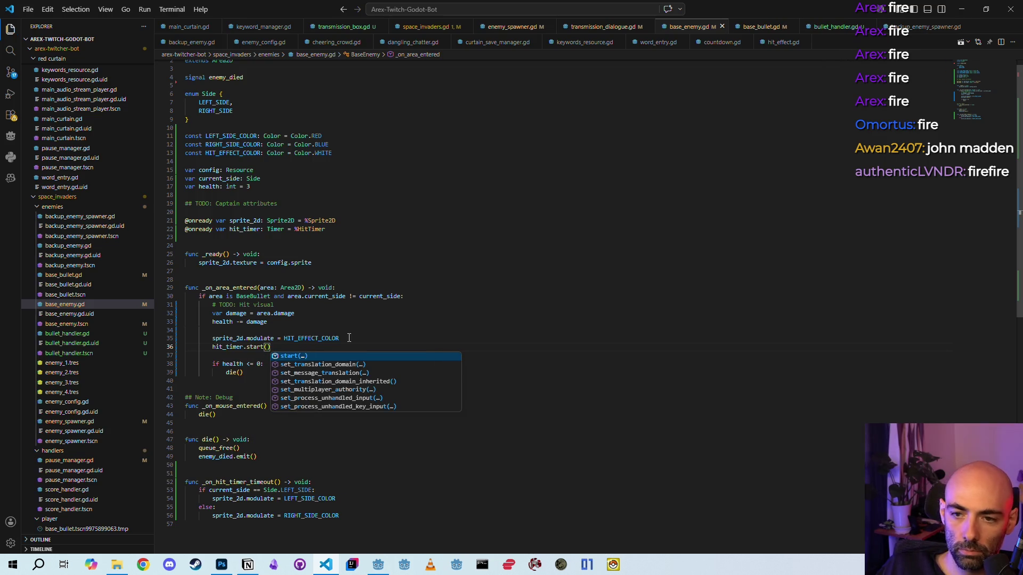
key(Return)
key(ctrl+s)
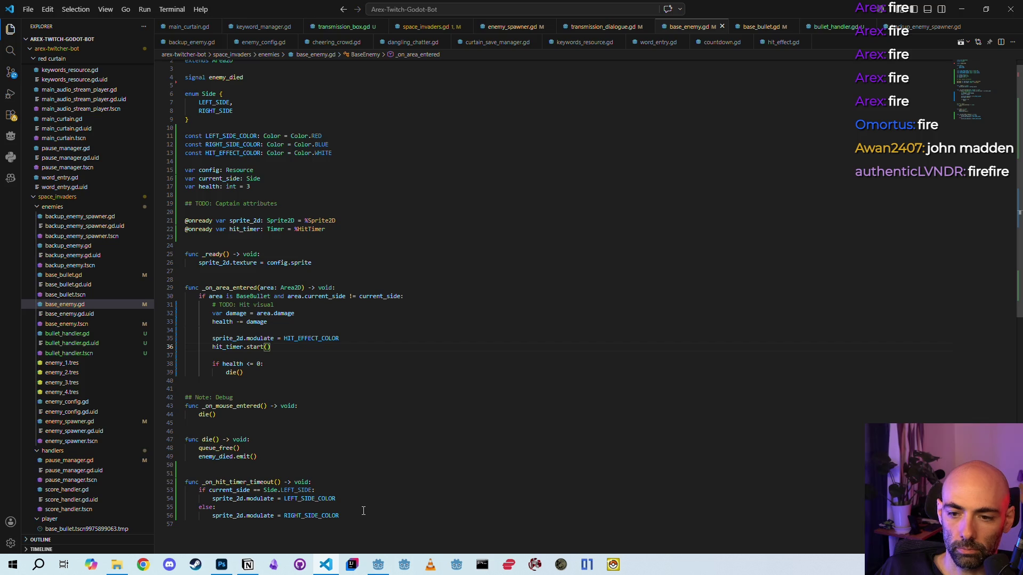
- Run the Space Invaders project from Godot with F5 to test the hit flash
click(378, 564)
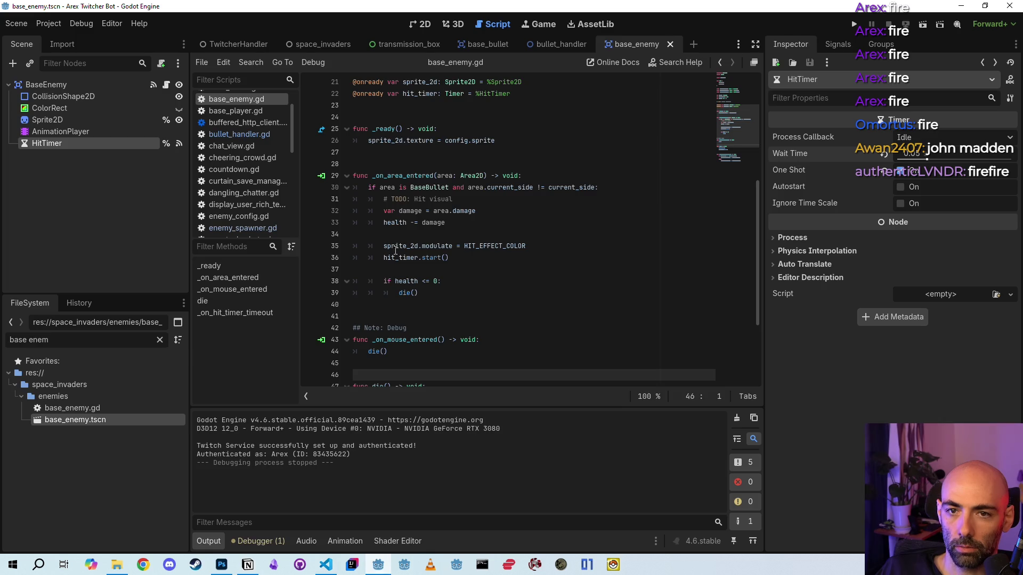
key(F5)
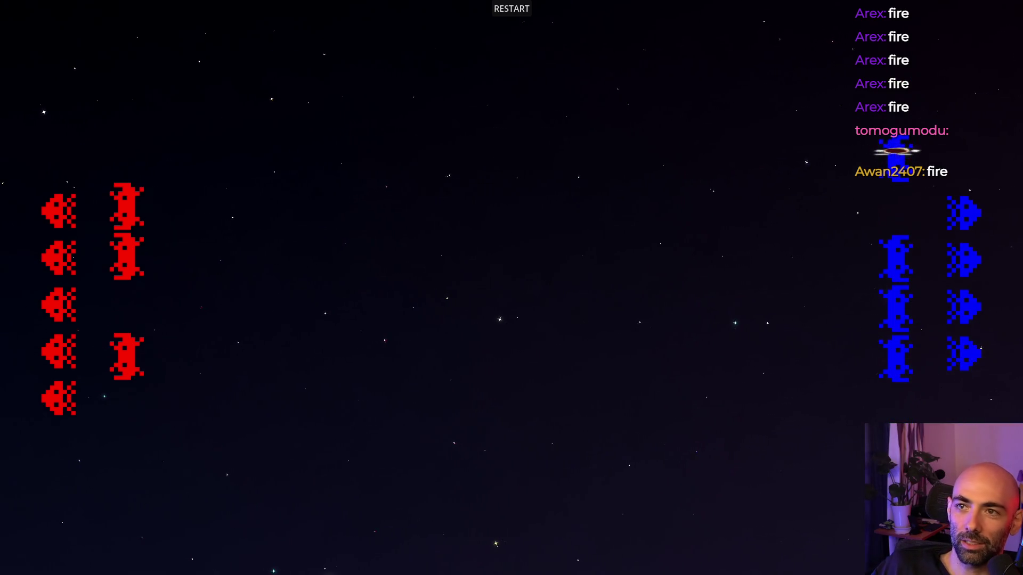
- Leave the game and look over play_transmission in transmission_dialogue.gd
key(alt+Tab)
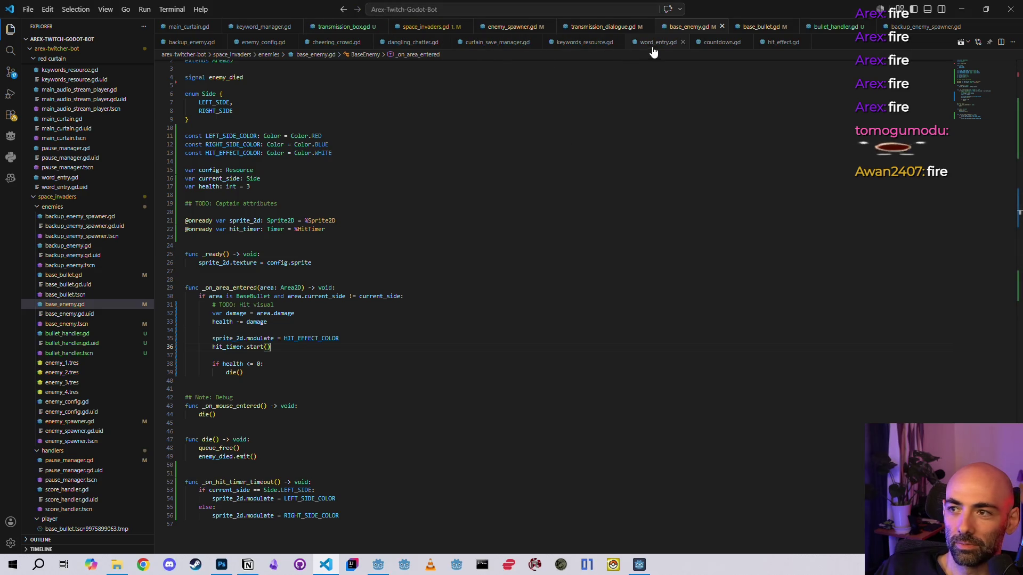
click(591, 28)
double_click(230, 511)
scroll(391, 444, down, 5)
scroll(391, 443, up, 7)
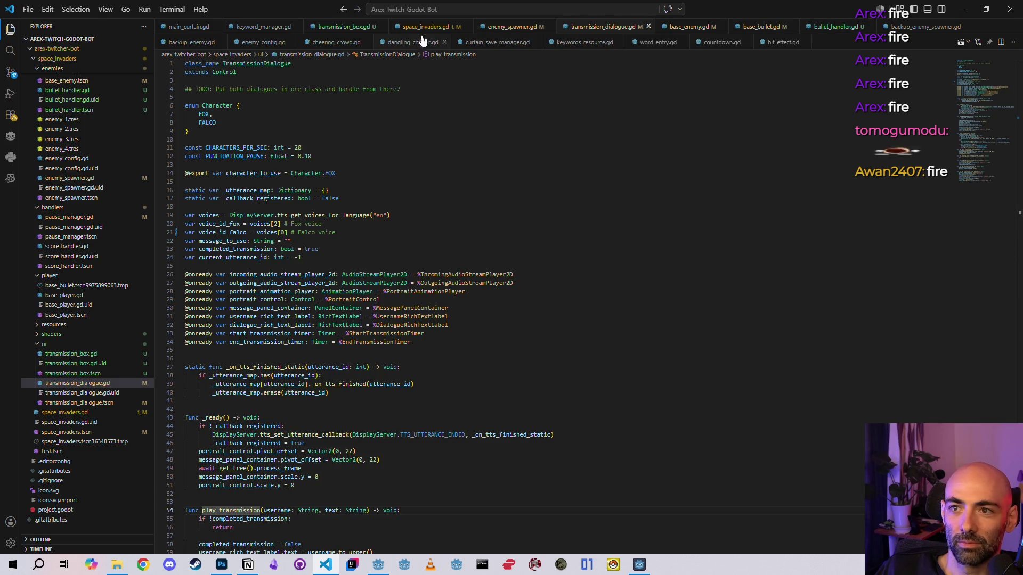
- In transmission_box.gd, below the "fire" check, return early when viewer_message == "om"
click(348, 27)
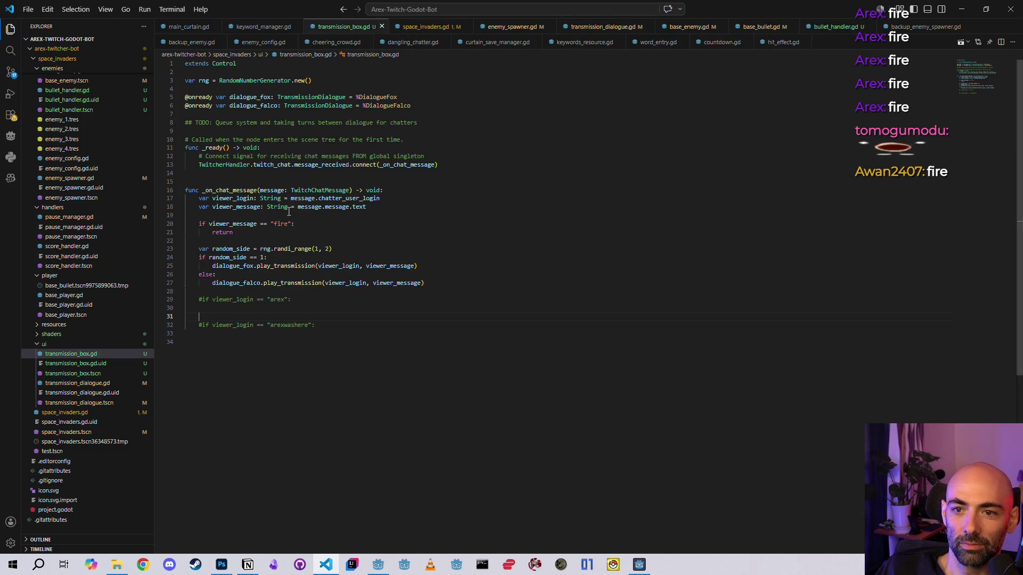
click(323, 225)
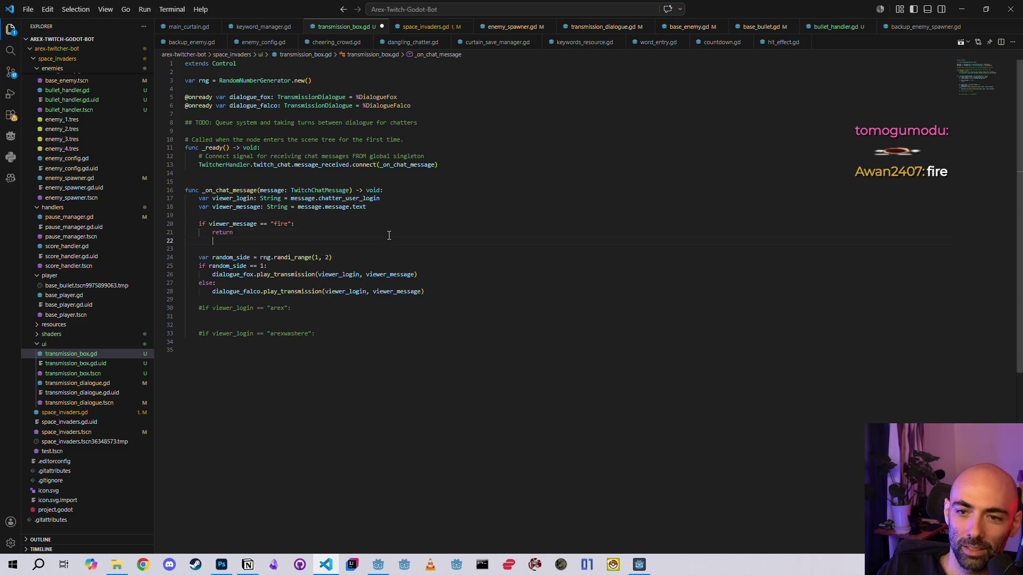
click(389, 236)
key(Return)
text(if view)
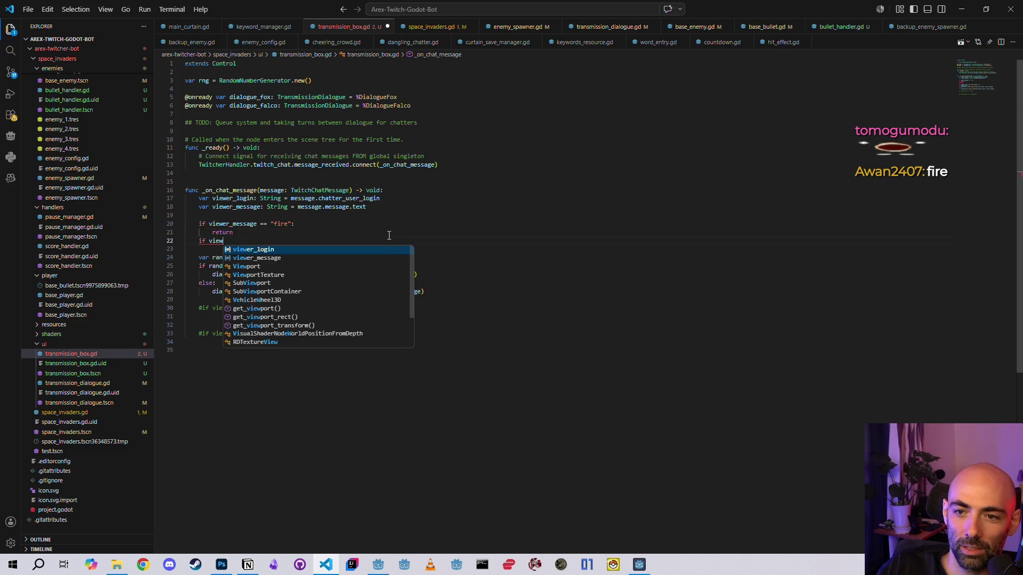
key(Down)
key(Return)
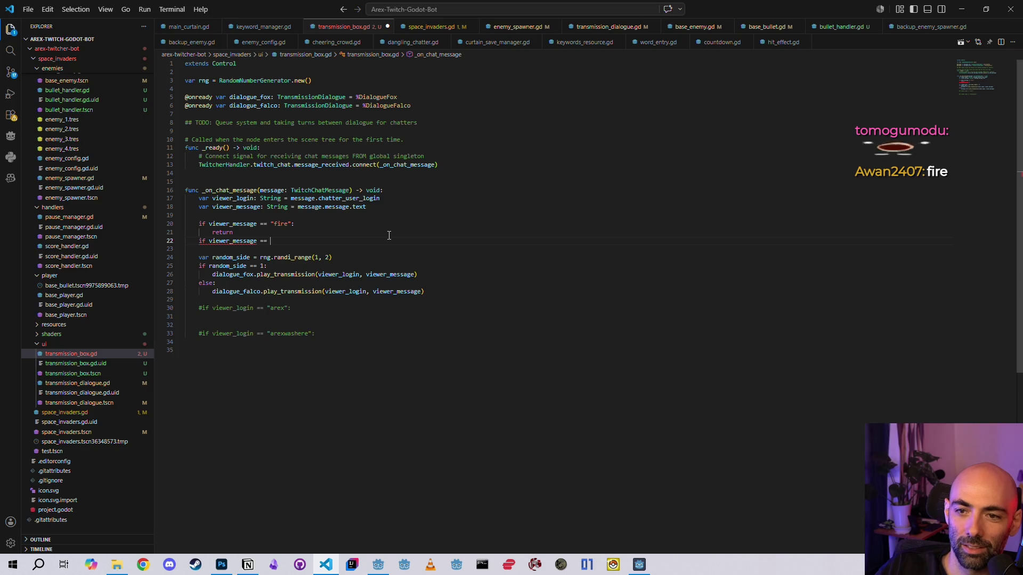
text("om":)
key(Return)
text(re)
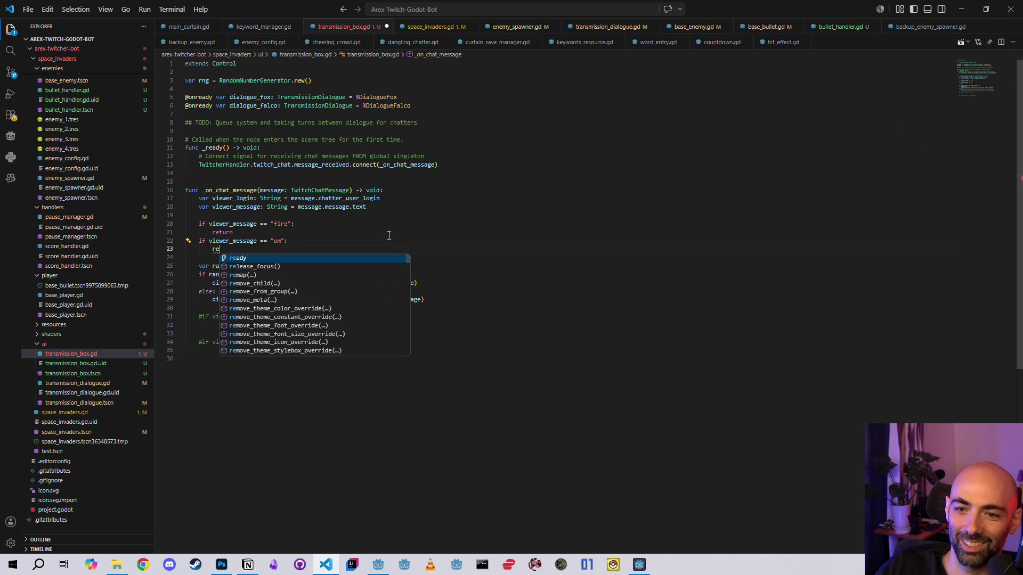
text(turn)
key(Tab)
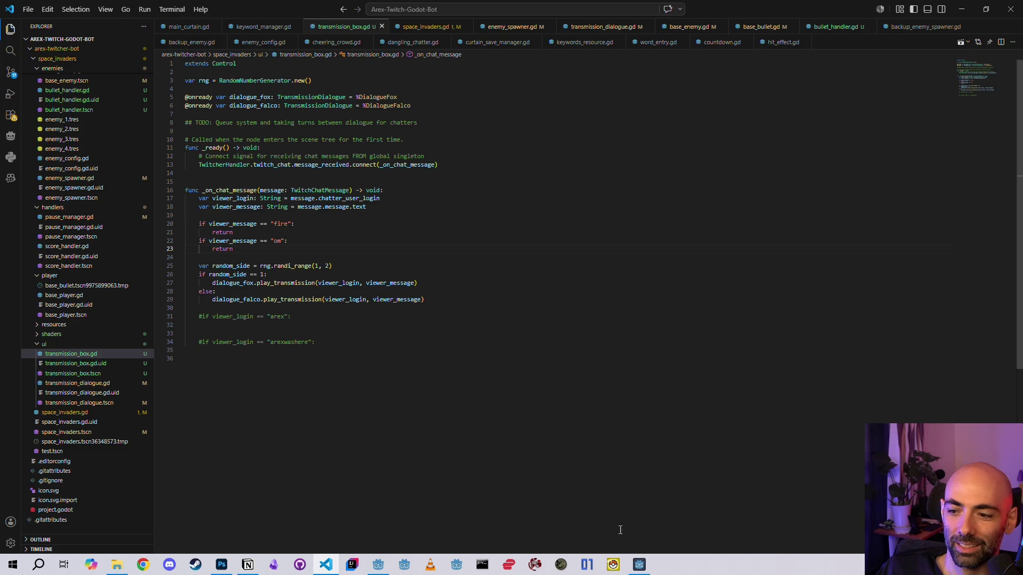
key(F5)
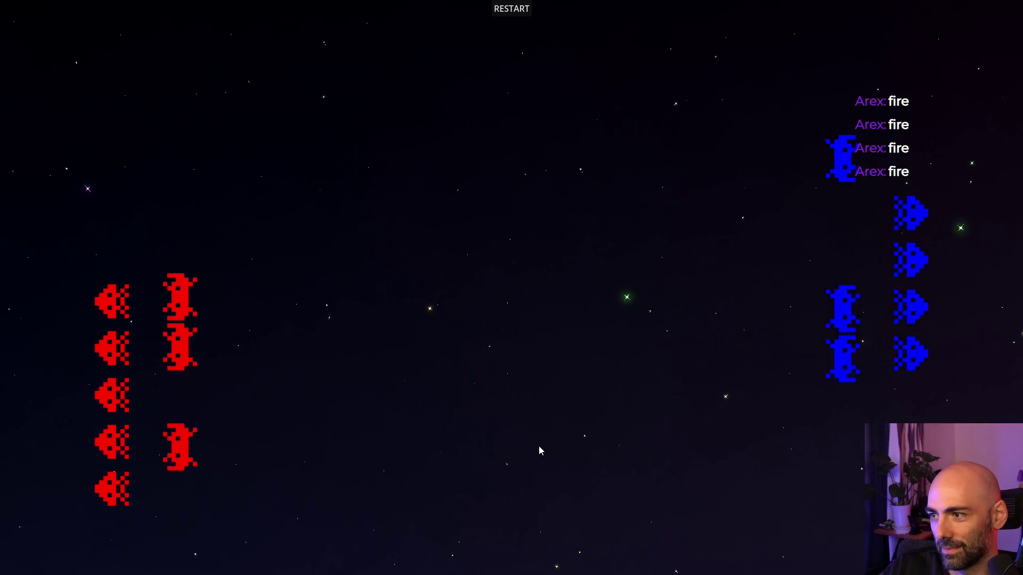
- Leave the game test run and go back to transmission_box.gd in VS Code
key(alt+Tab)
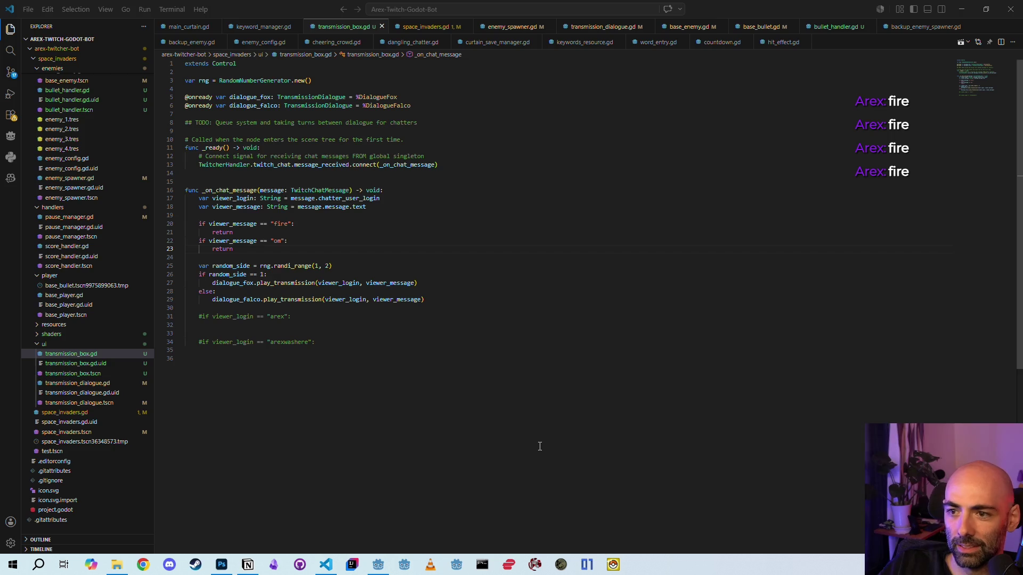
- Change the HitTimer's wait time in Godot's Inspector back to 0.1 s
click(377, 565)
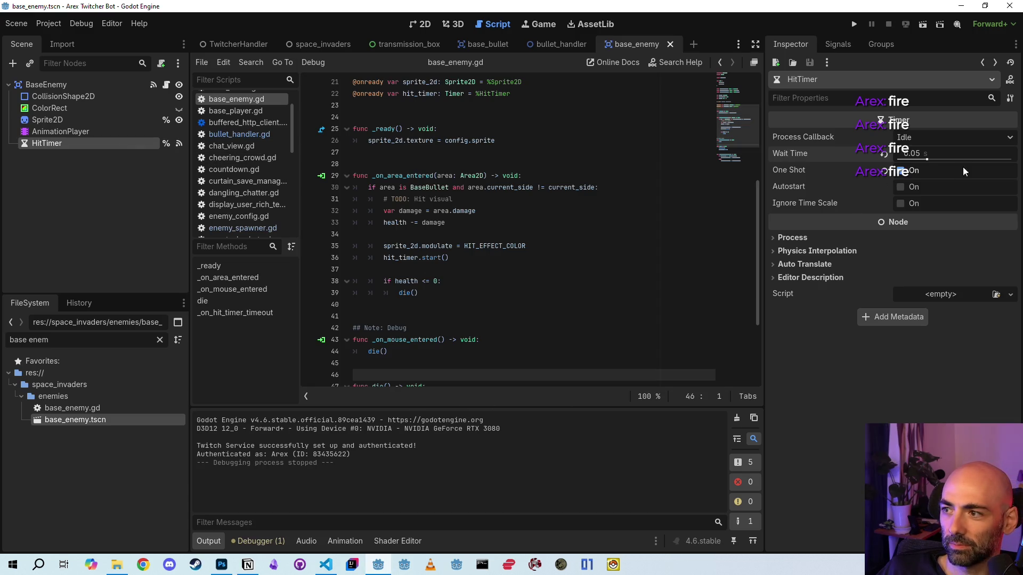
click(940, 151)
text(0.1)
key(Return)
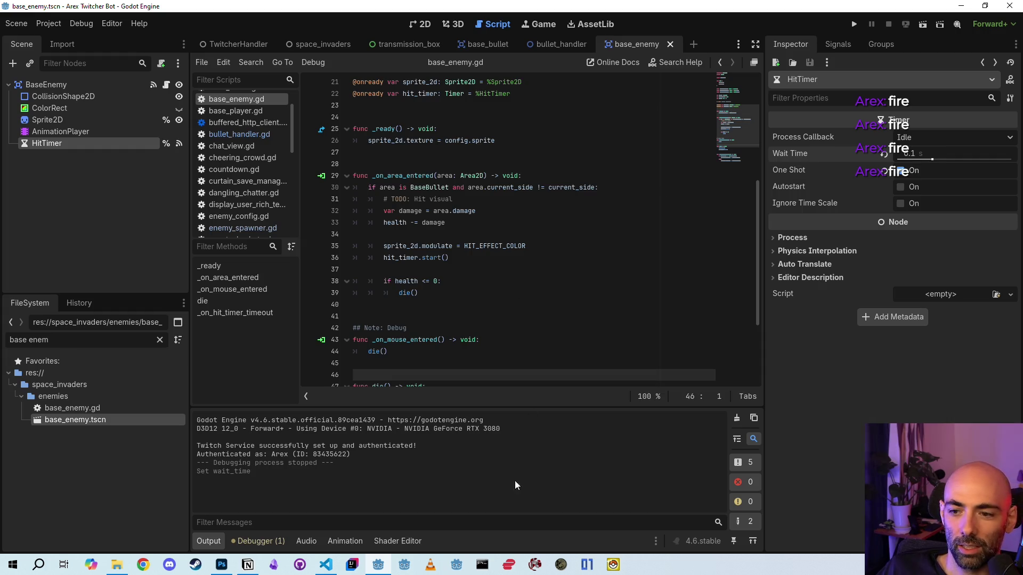
click(325, 566)
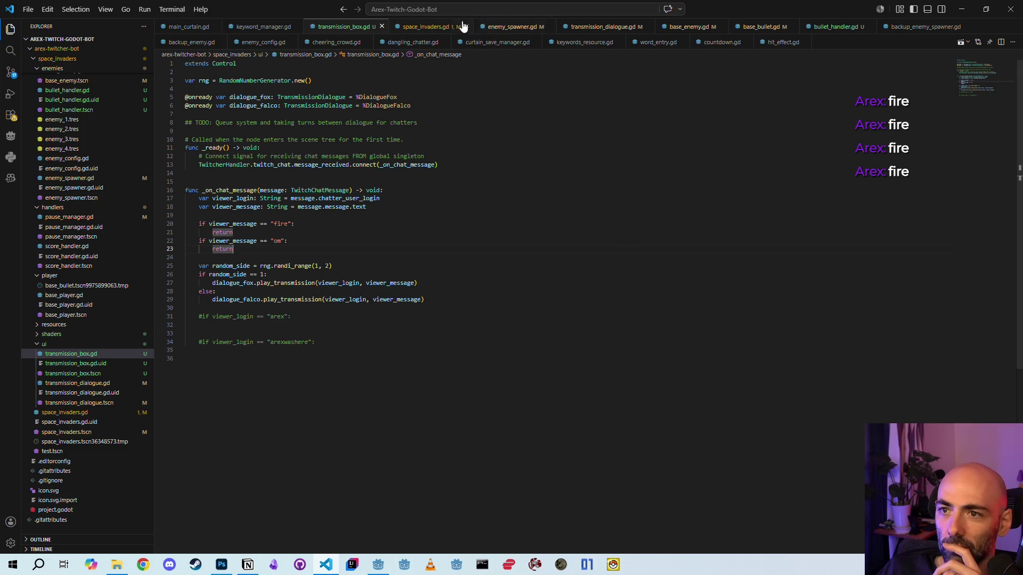
- Move _on_hit_timer_timeout to directly below _on_area_entered in base_enemy.gd and save
click(407, 30)
click(687, 26)
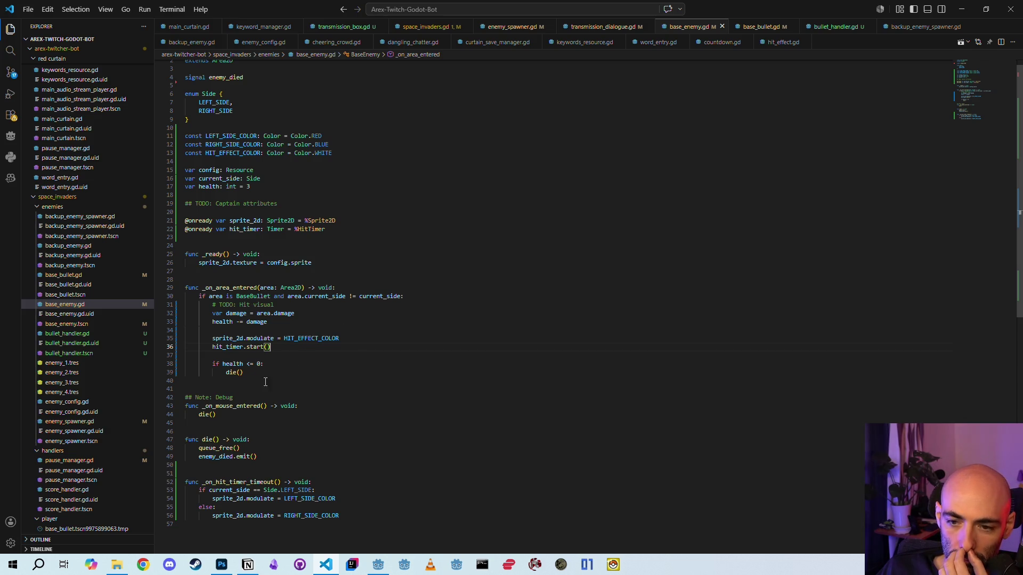
scroll(269, 382, down, 2)
click(243, 415)
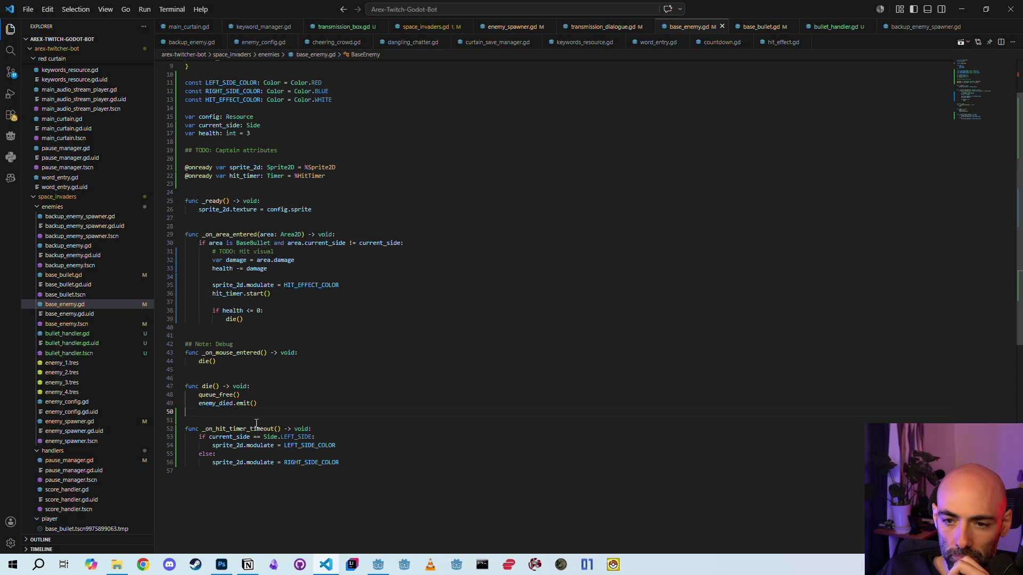
mouse_move(354, 460)
mouse_down()
mouse_move(187, 454)
mouse_move(178, 433)
mouse_up()
key(ctrl+c)
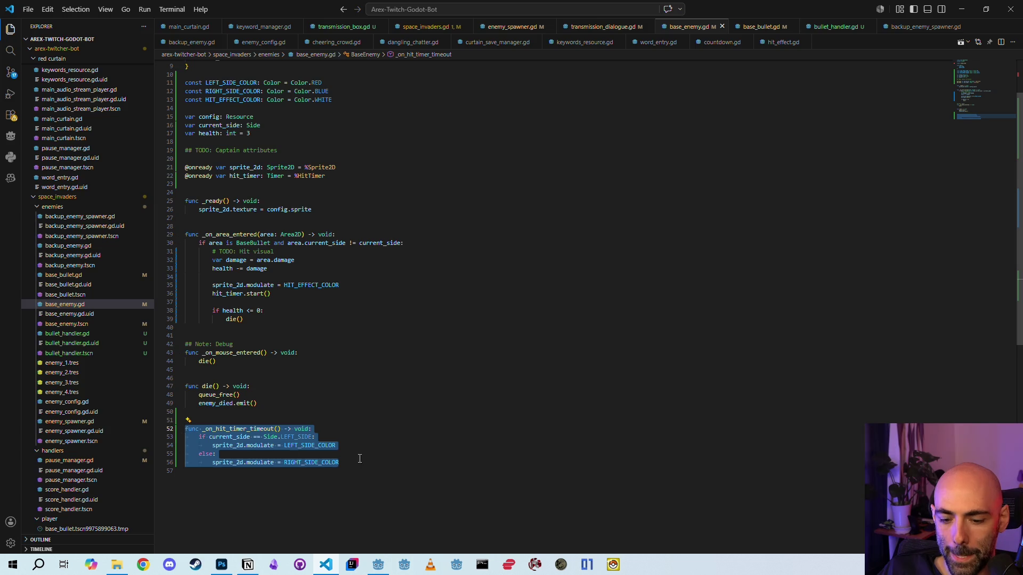
key(BackSpace)
key(BackSpace)
key(BackSpace)
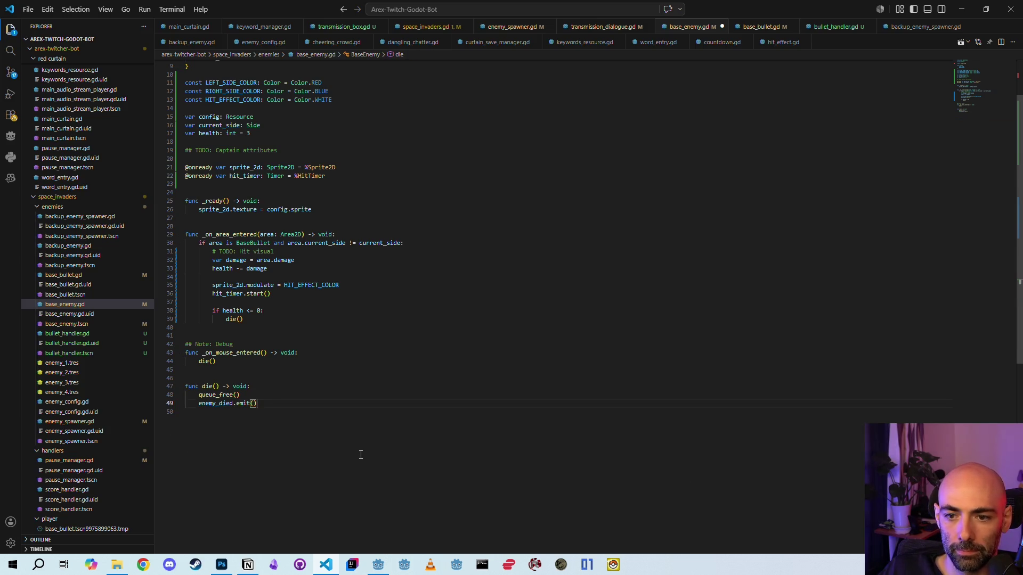
click(206, 334)
key(Return)
key(Return)
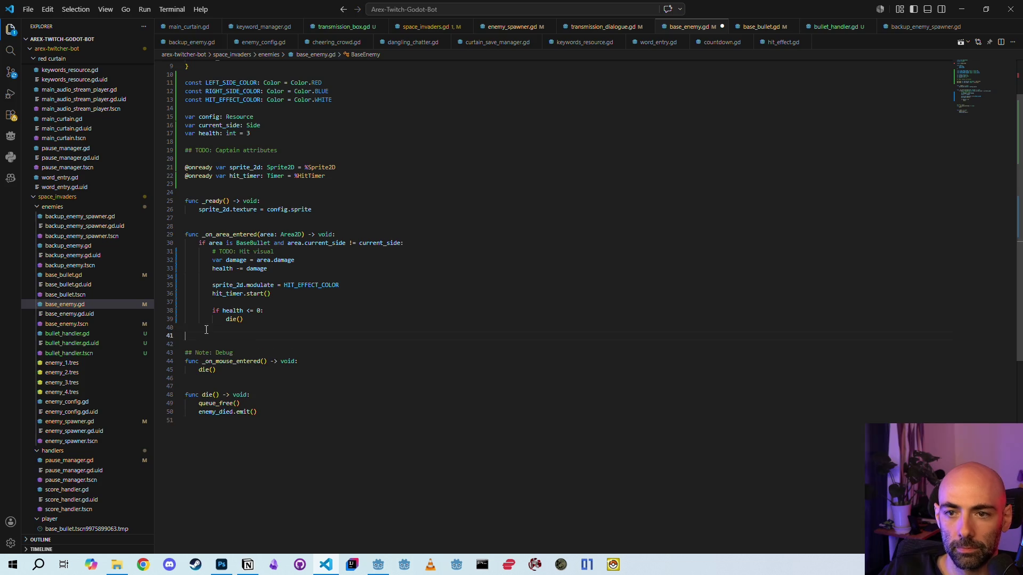
key(Up)
key(Up)
key(Return)
key(ctrl+v)
key(ctrl+s)
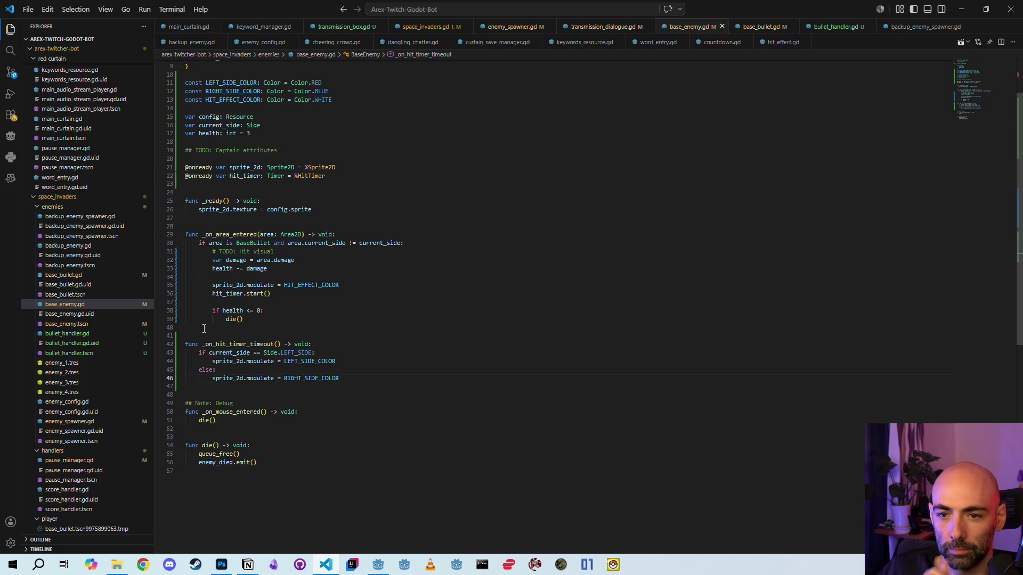
- Delete the "# TODO: Hit visual" comment
click(204, 329)
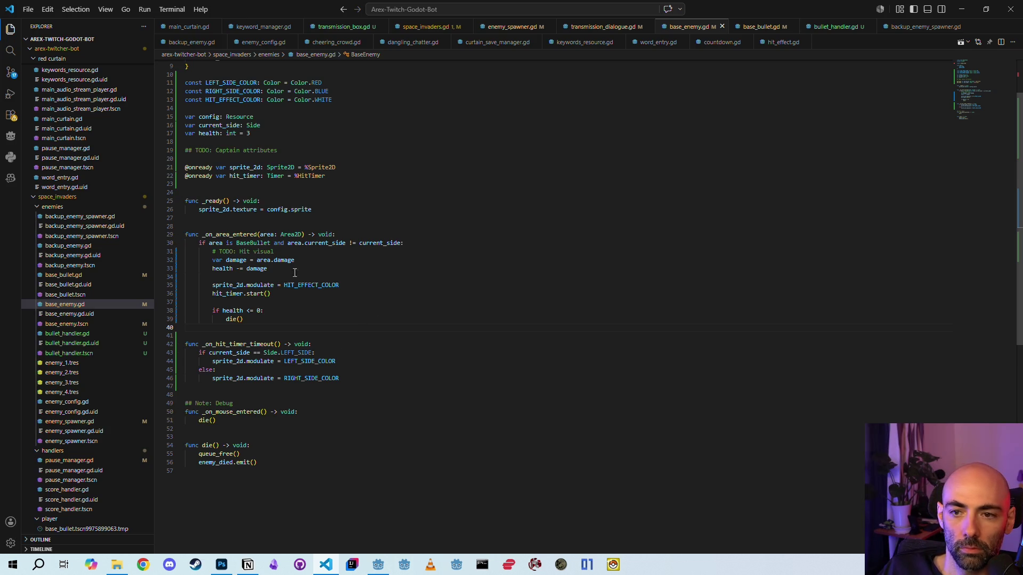
drag(287, 251, 405, 243)
key(BackSpace)
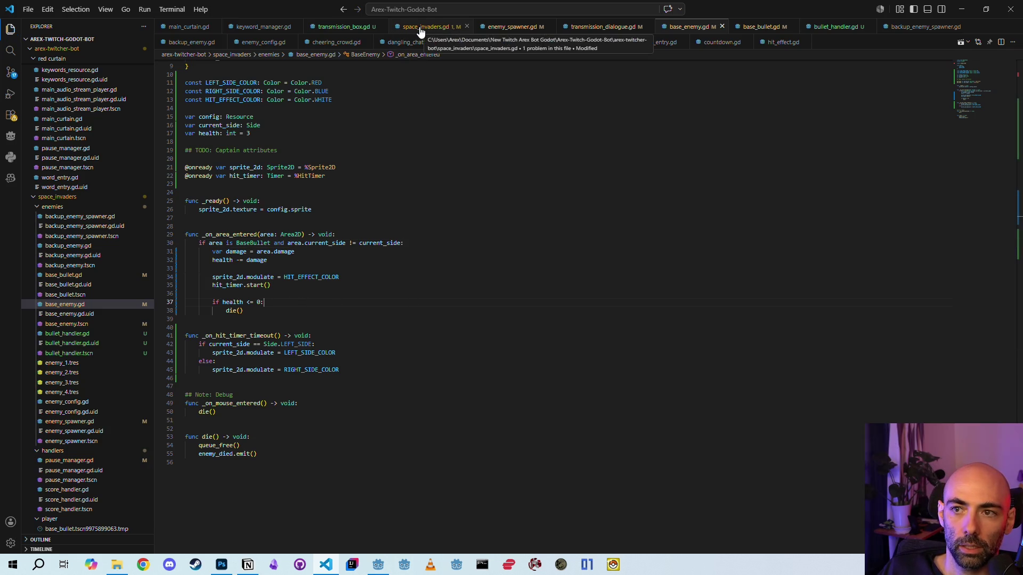
- Change the debug bullet's ready_bullet level in enemy_spawner.gd from 3 to 2
click(507, 29)
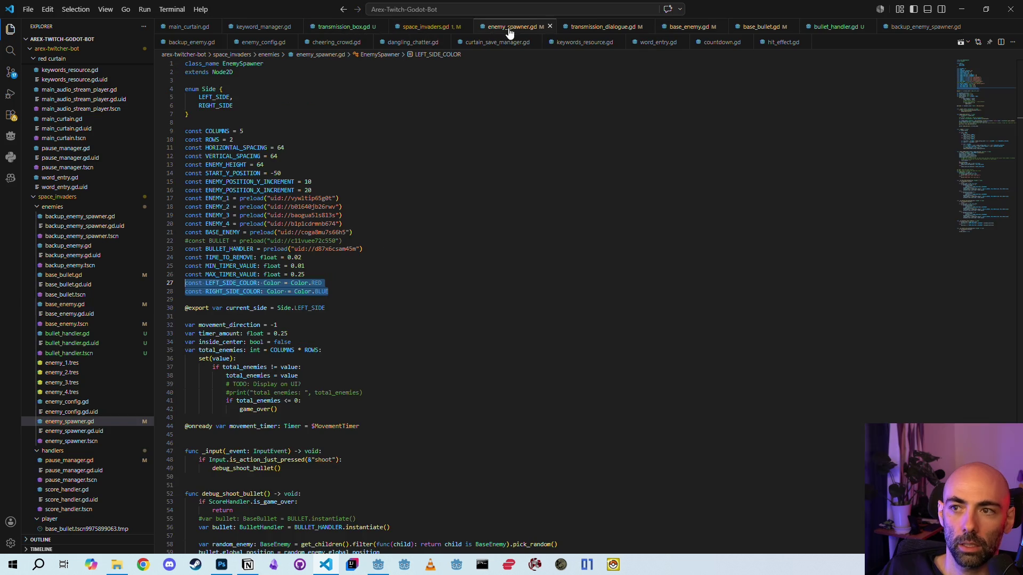
scroll(360, 220, down, 15)
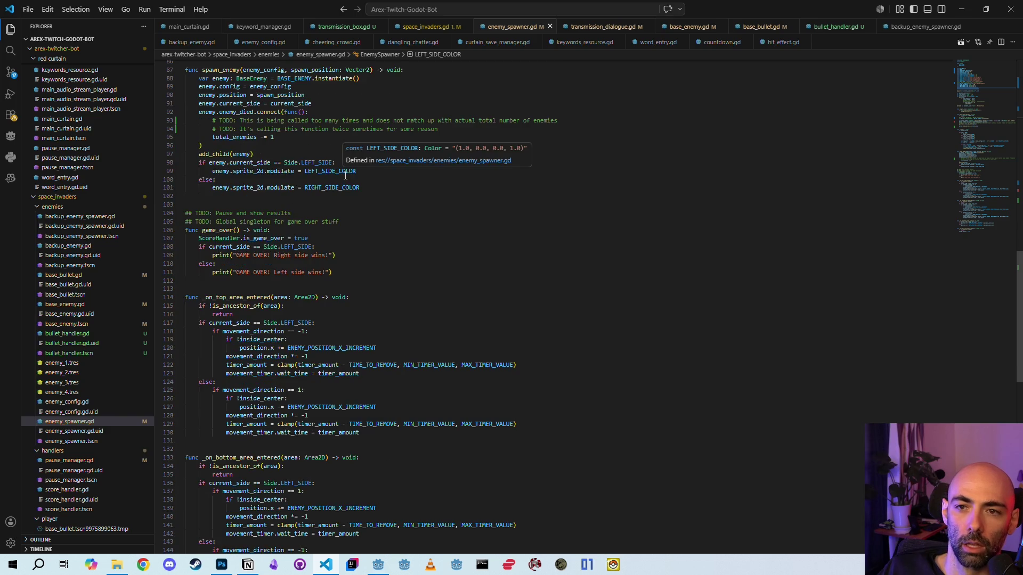
scroll(367, 166, up, 5)
scroll(369, 165, up, 10)
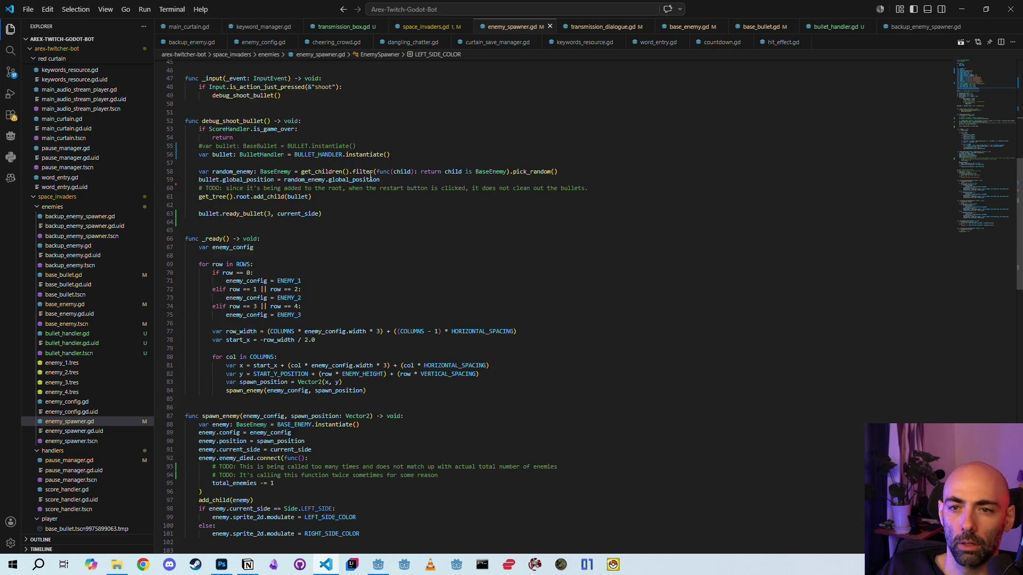
double_click(269, 294)
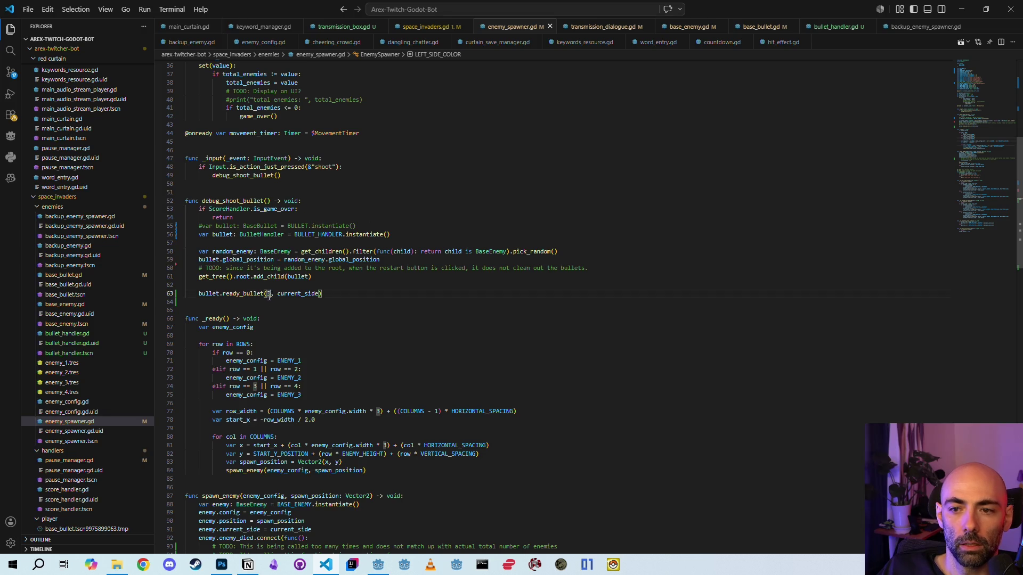
text(2)
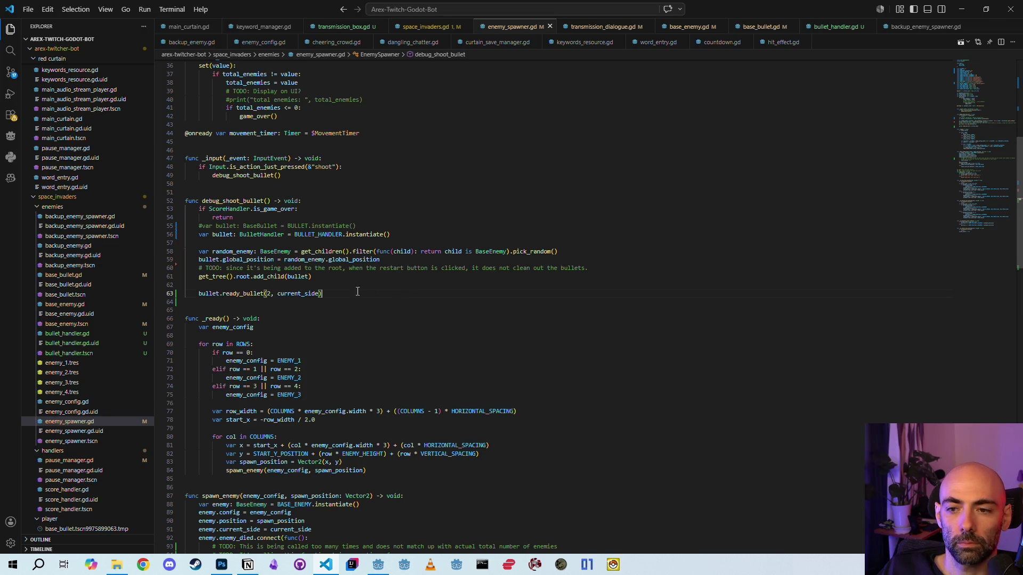
click(675, 31)
scroll(308, 160, up, 3)
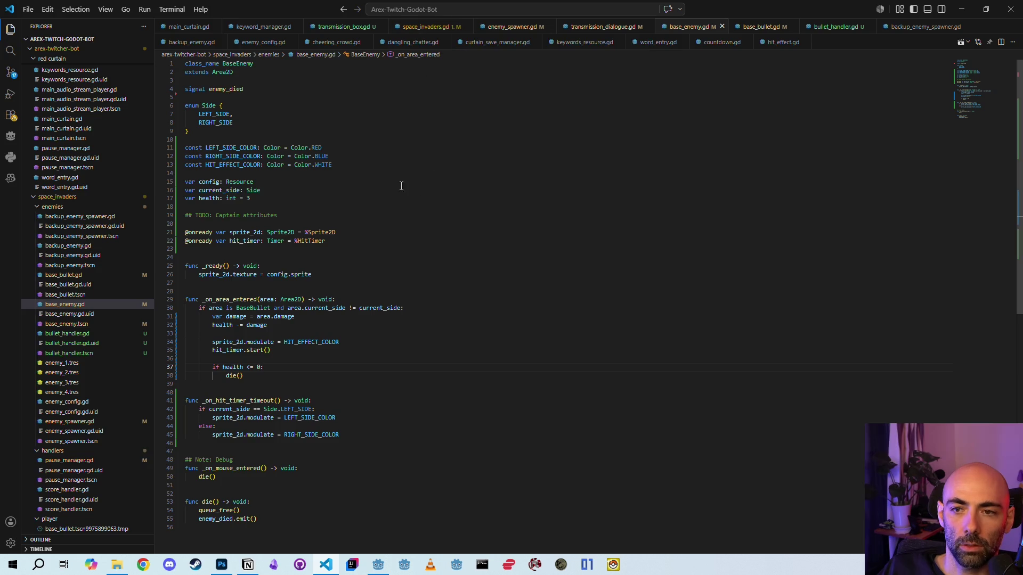
- Raise the bullet speed in base_bullet.gd from 200 to 300
click(751, 27)
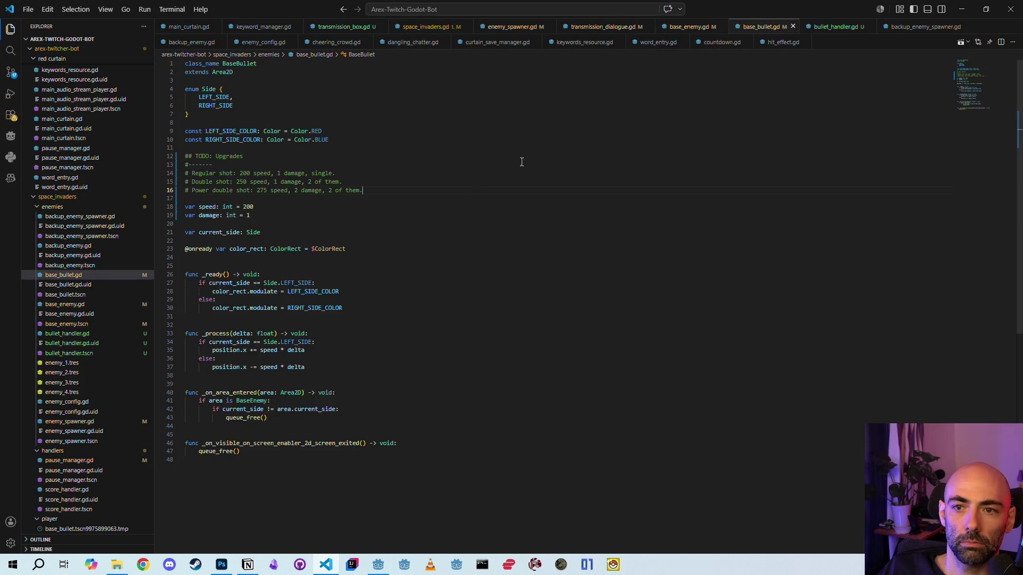
click(258, 207)
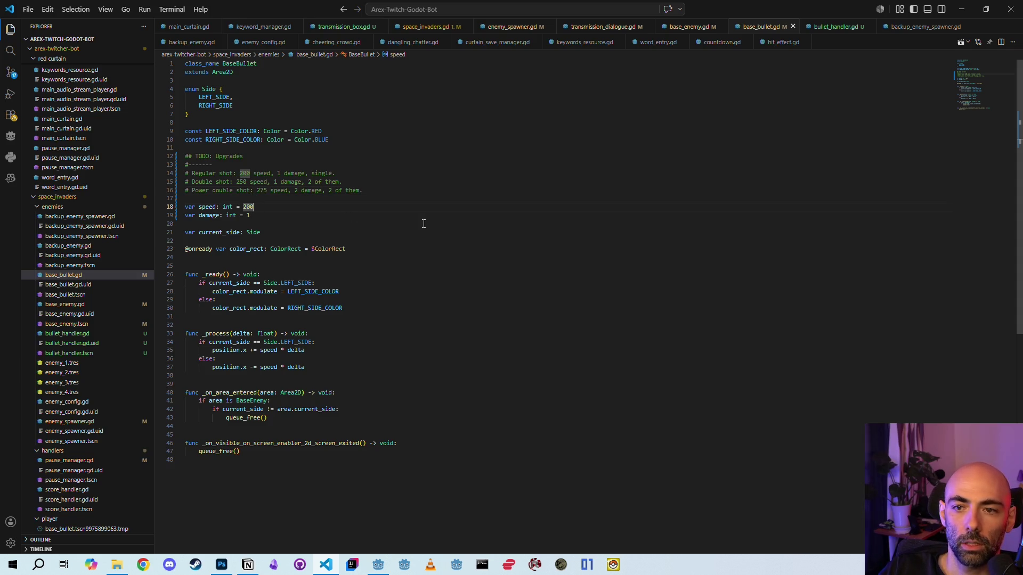
key(BackSpace)
key(BackSpace)
key(BackSpace)
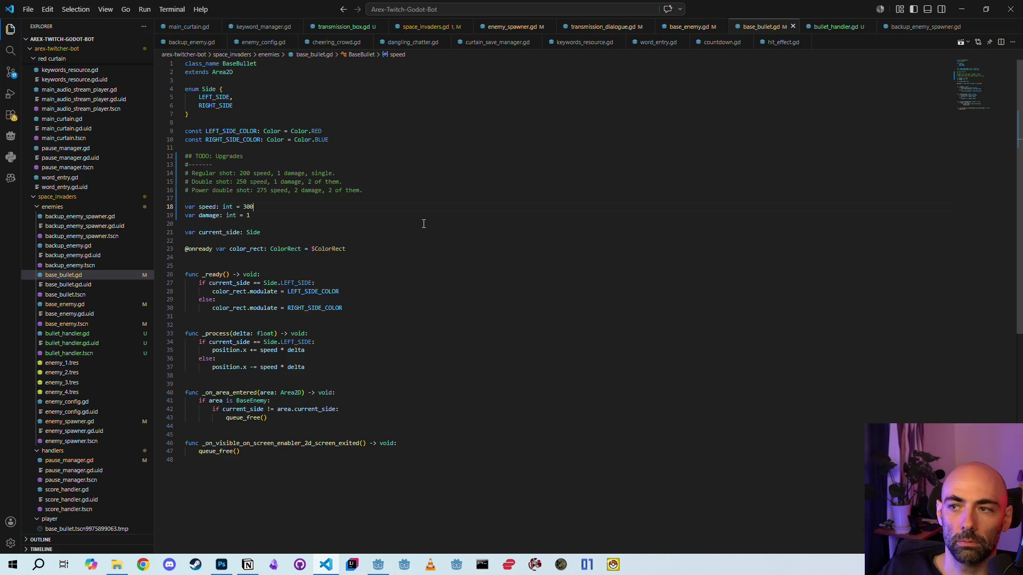
- Change SPEED_LVL2 in bullet_handler.gd from 250 to 375
click(818, 27)
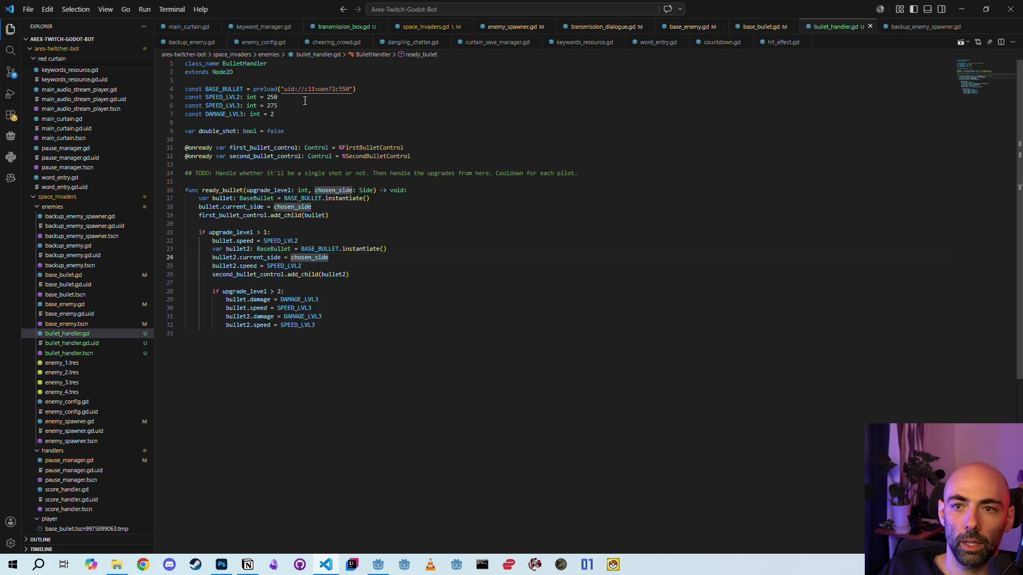
double_click(274, 98)
text(37)
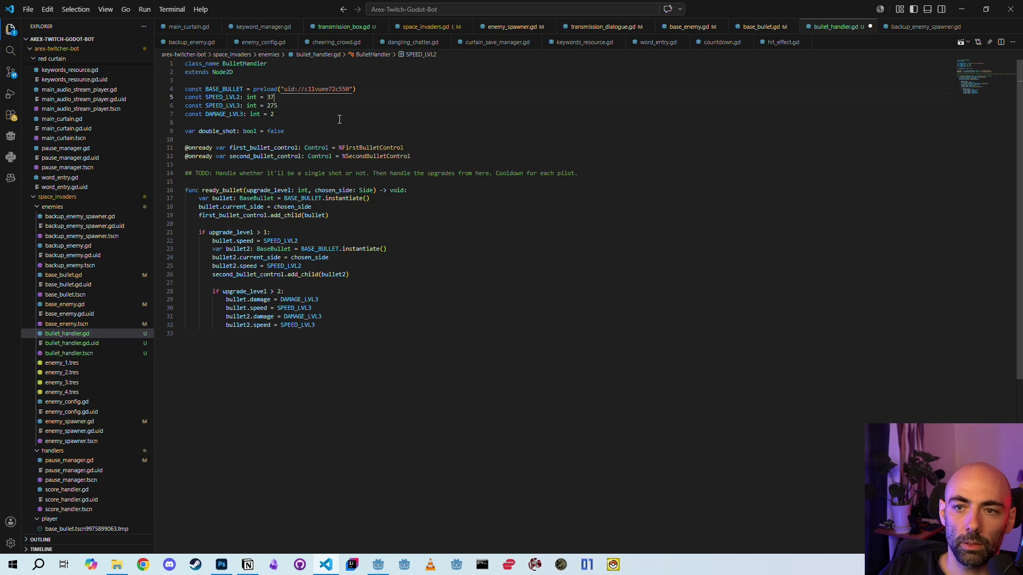
text(5)
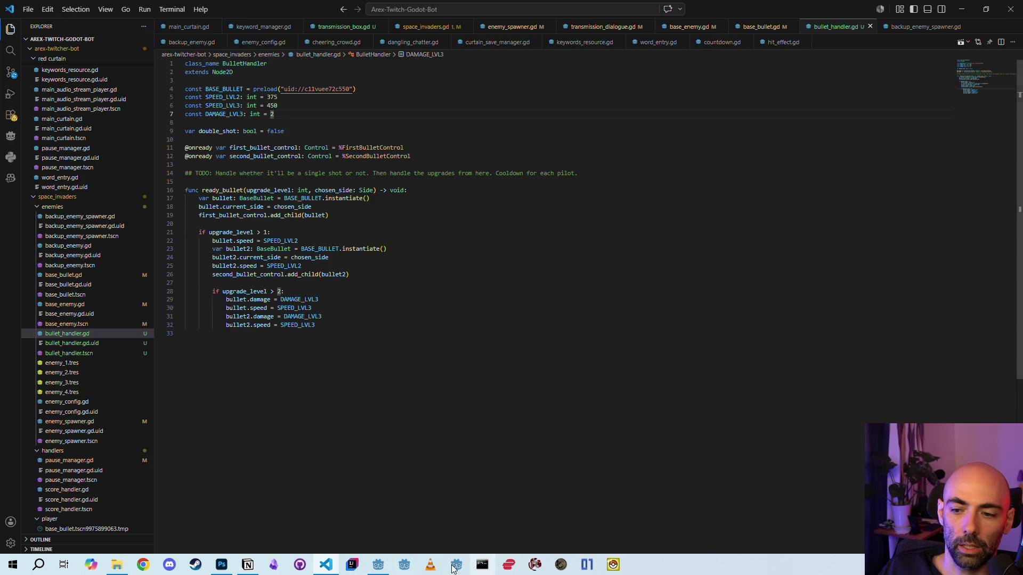
- Return to the Godot editor and run the project to test the enemy hit-flash changes
click(378, 564)
click(854, 25)
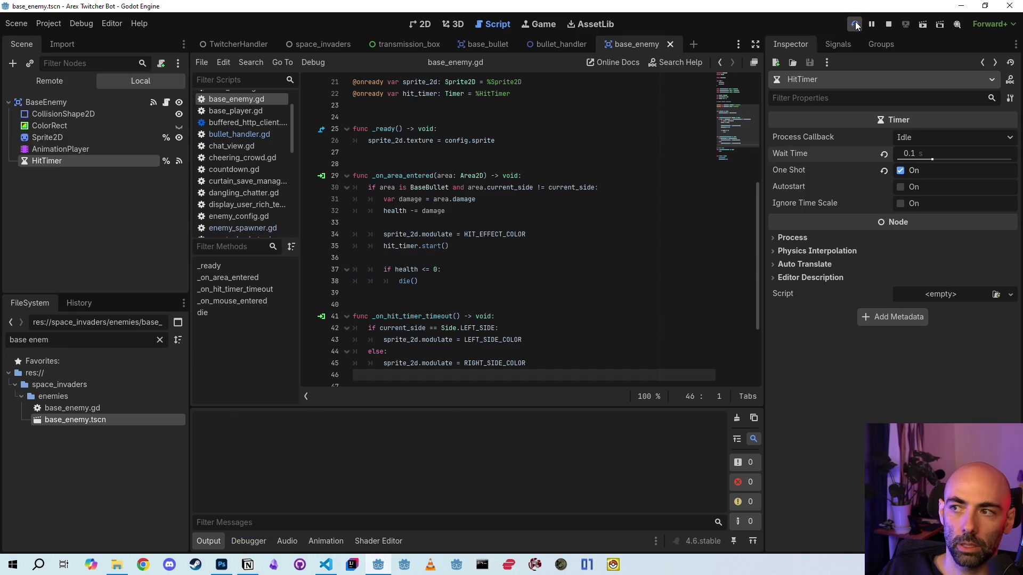